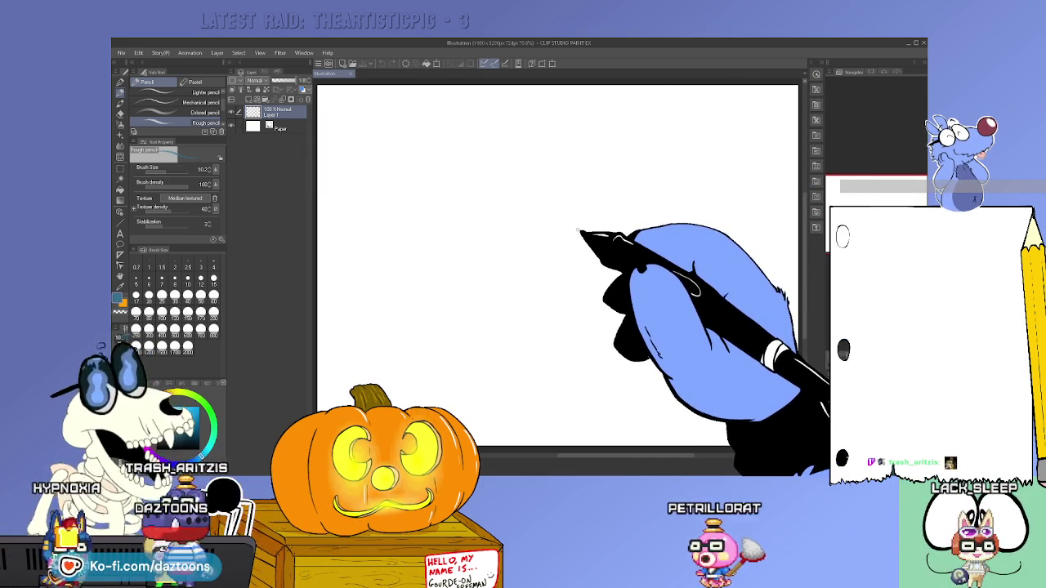
# Close Clip Studio Paint and create a new blank ActionScript 3.0 document.
pyautogui.click(921, 48)
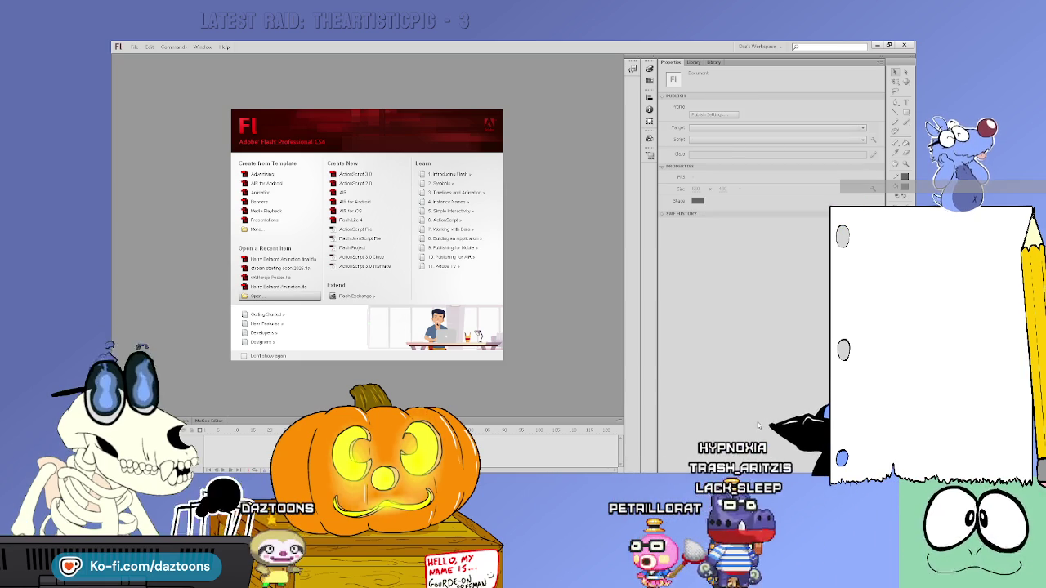
pyautogui.click(356, 174)
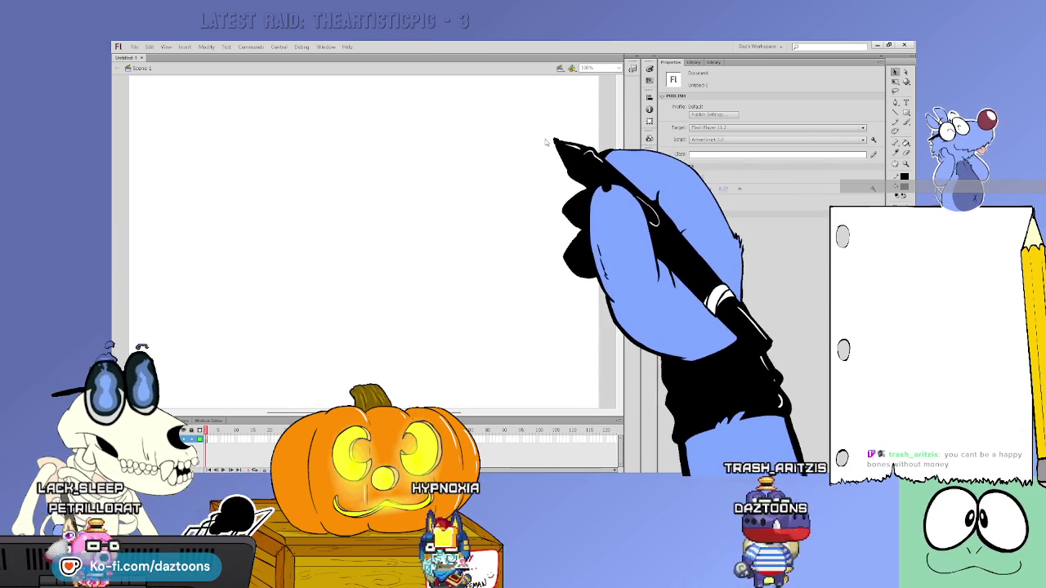
# Paste the hand-holding-pen image TabletHand.png onto the new document's stage.
pyautogui.hotkey('ctrl', 'v')
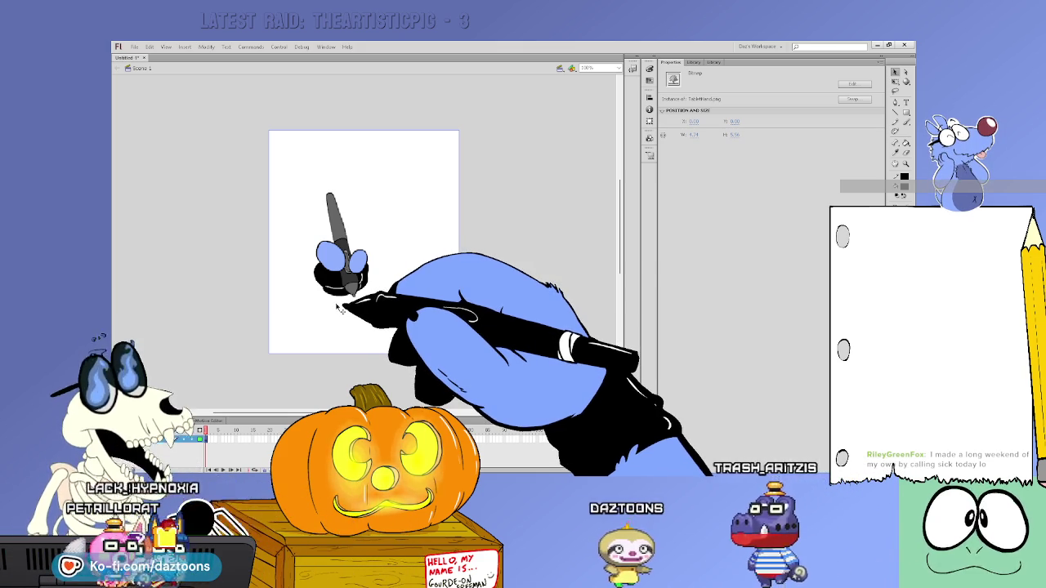
# Convert the hand image into a movie clip symbol, Symbol 1.
pyautogui.click(345, 309)
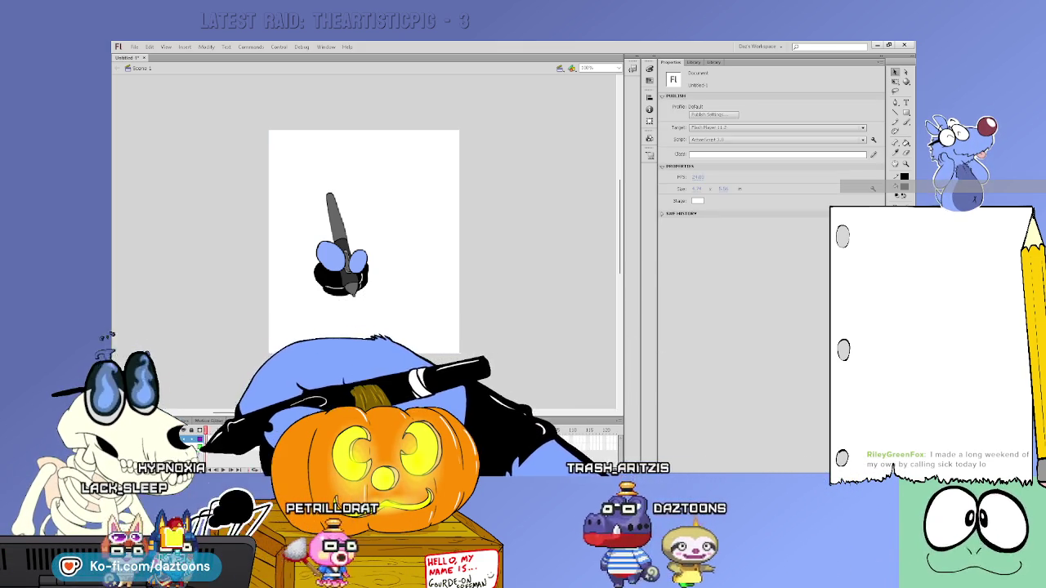
pyautogui.click(217, 448)
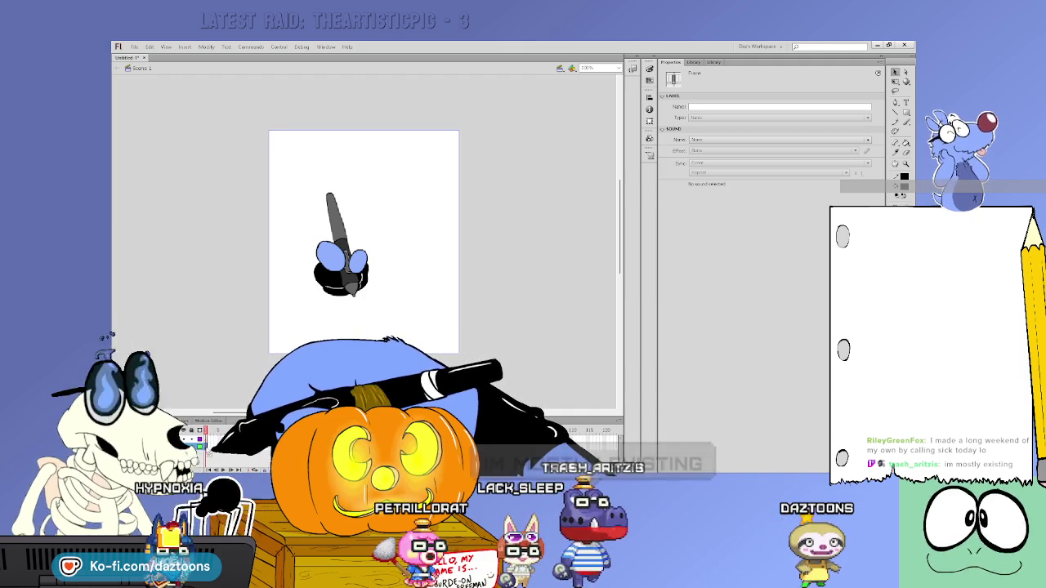
pyautogui.click(337, 237)
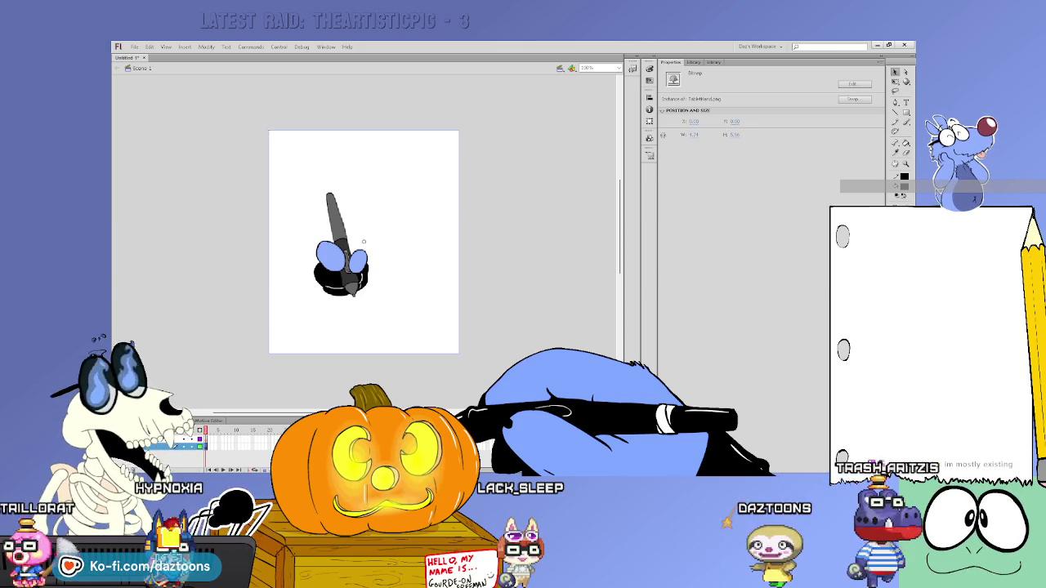
pyautogui.press('F8')
pyautogui.press('Return')
# Fade the Symbol 1 instance to about 30% Alpha, then deselect it.
pyautogui.click(694, 62)
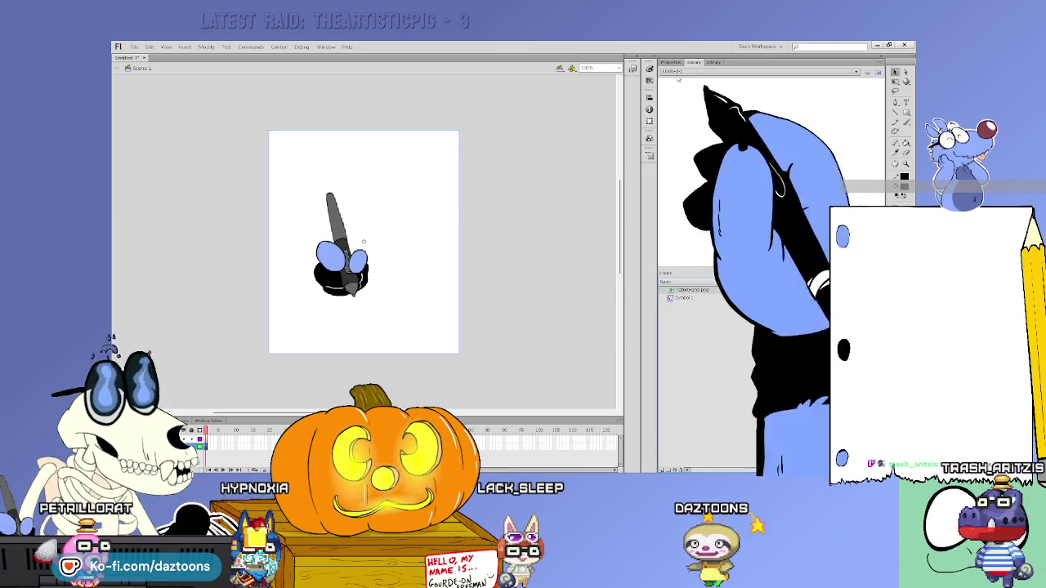
pyautogui.click(672, 63)
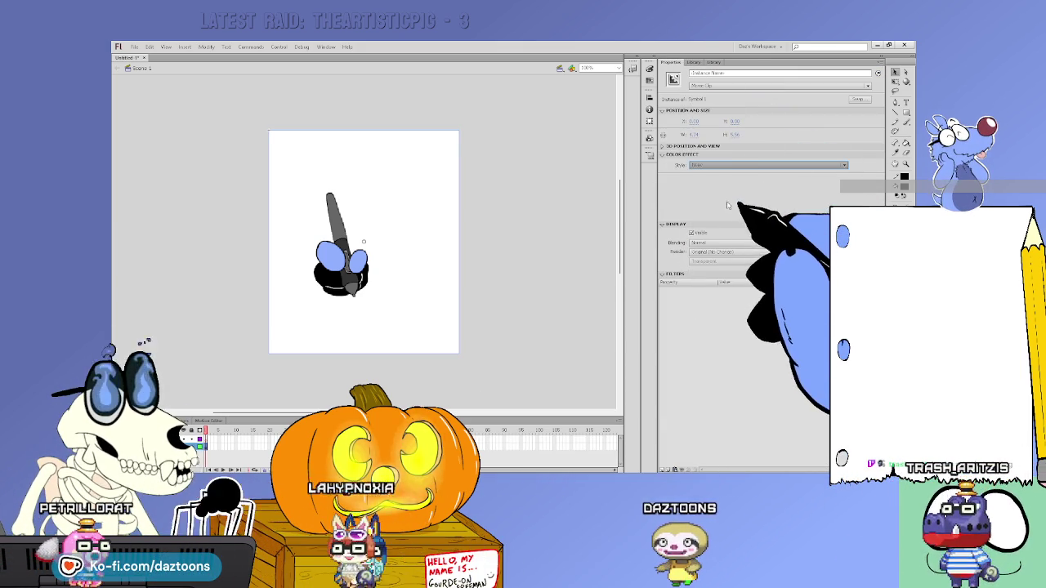
pyautogui.moveTo(841, 178); pyautogui.dragTo(746, 178)
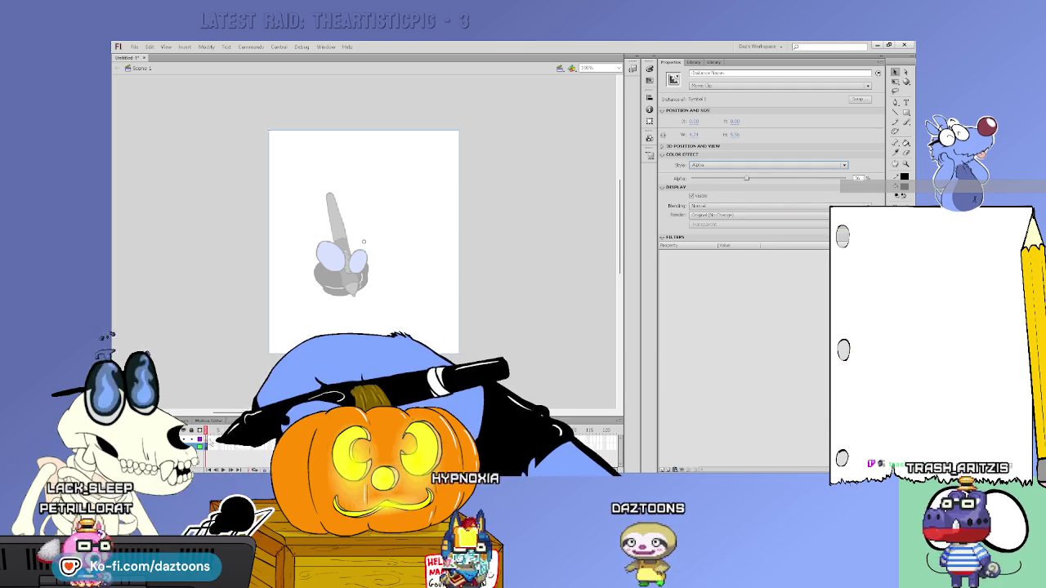
pyautogui.click(209, 439)
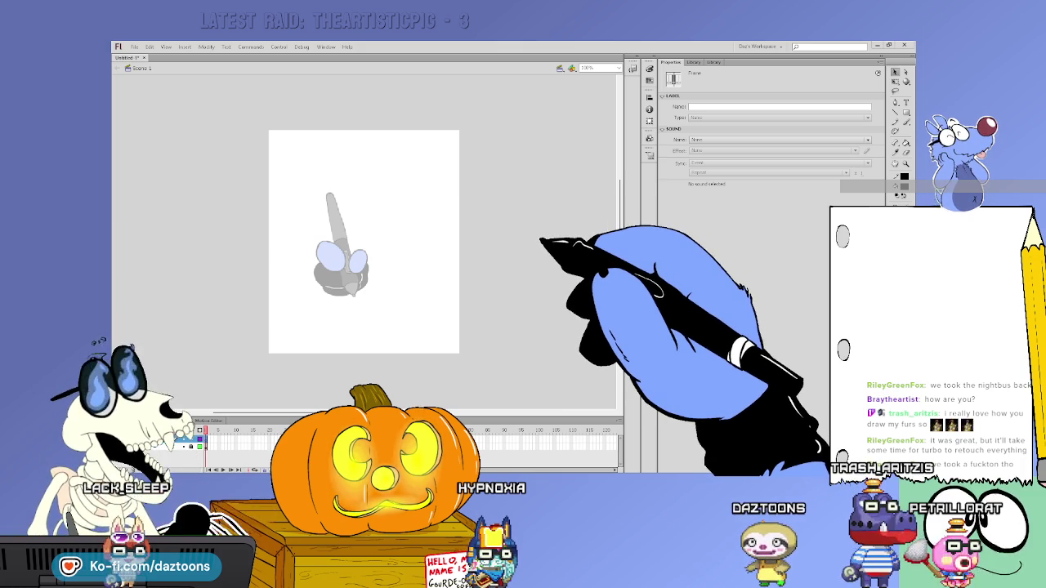
# Zoom in and ink black brush outlines over the whole faded paw and pen.
pyautogui.press('b')
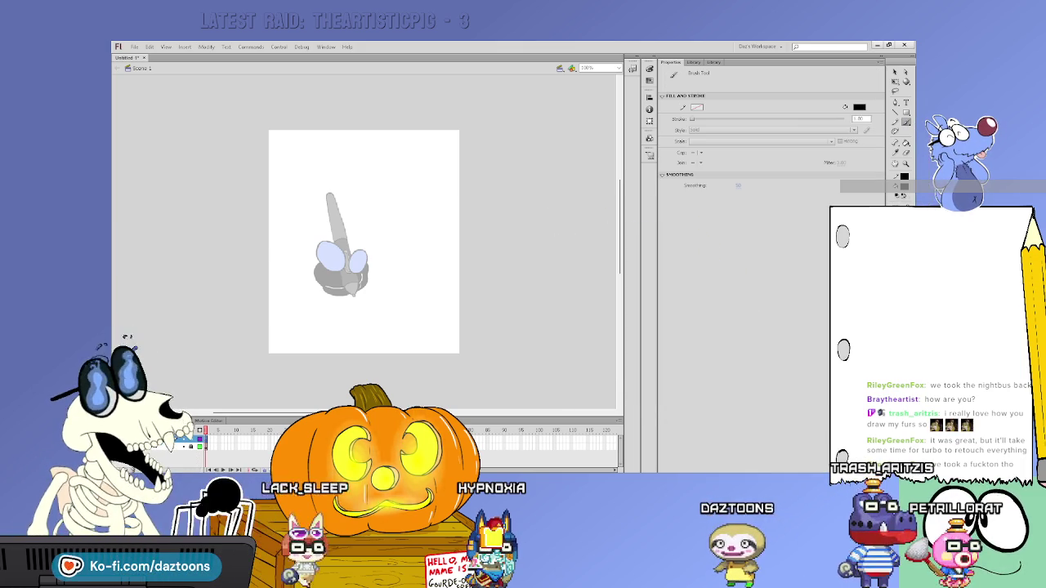
pyautogui.press('v')
pyautogui.moveTo(272, 148)
pyautogui.mouseDown()
pyautogui.moveTo(335, 241)
pyautogui.moveTo(453, 359)
pyautogui.mouseUp()
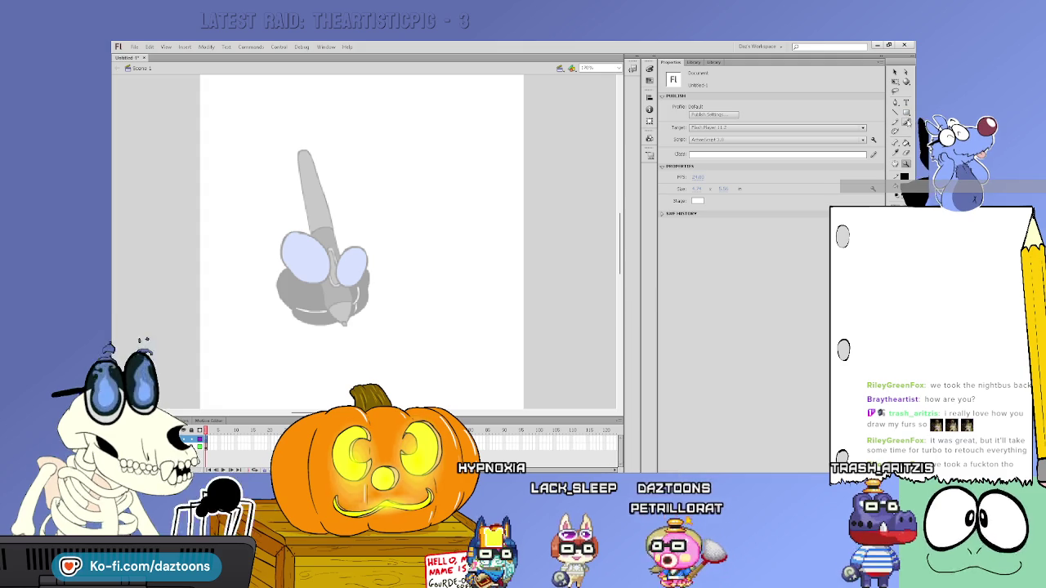
pyautogui.press('b')
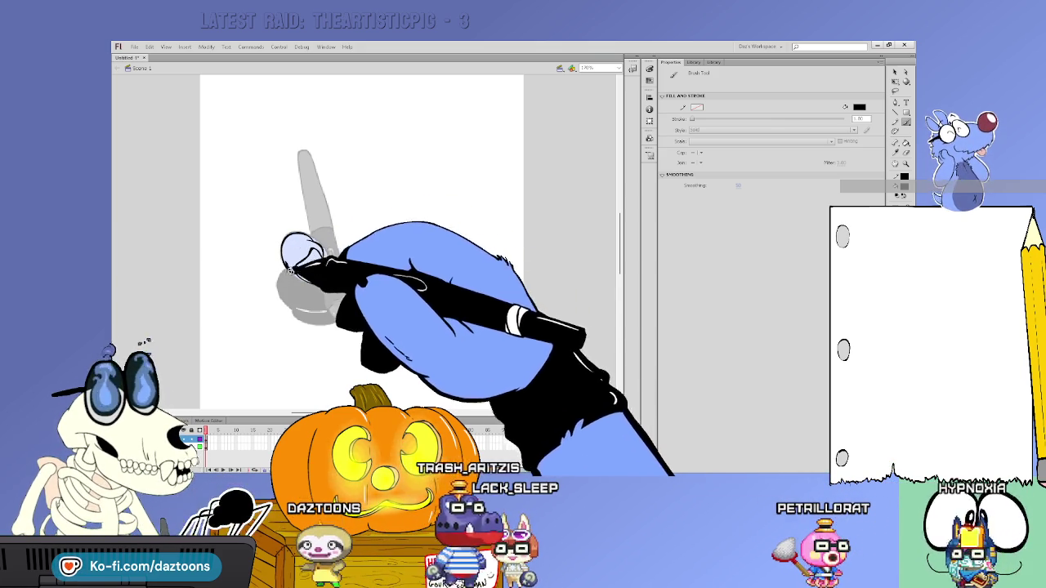
pyautogui.press('v')
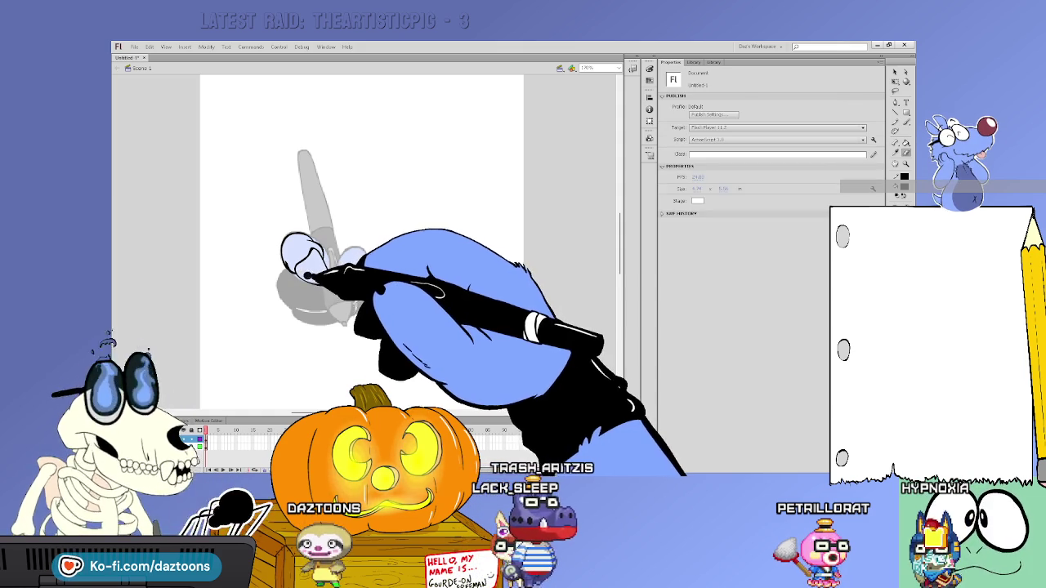
pyautogui.press('b')
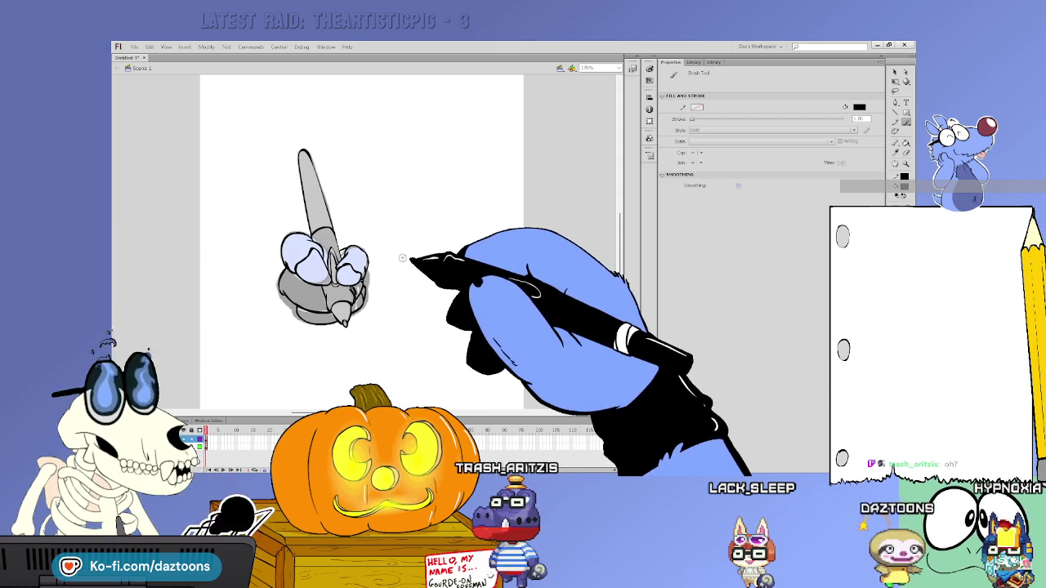
pyautogui.press('v')
pyautogui.hotkey('ctrl', 'shift', 'a')
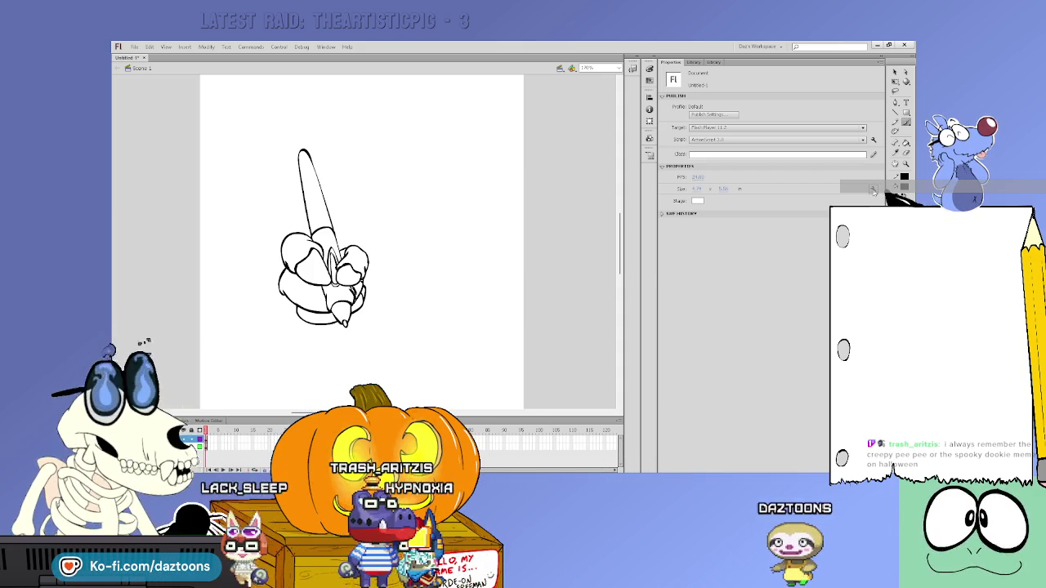
# Undo to bring the faded paw reference back into view.
pyautogui.hotkey('ctrl', 'z')
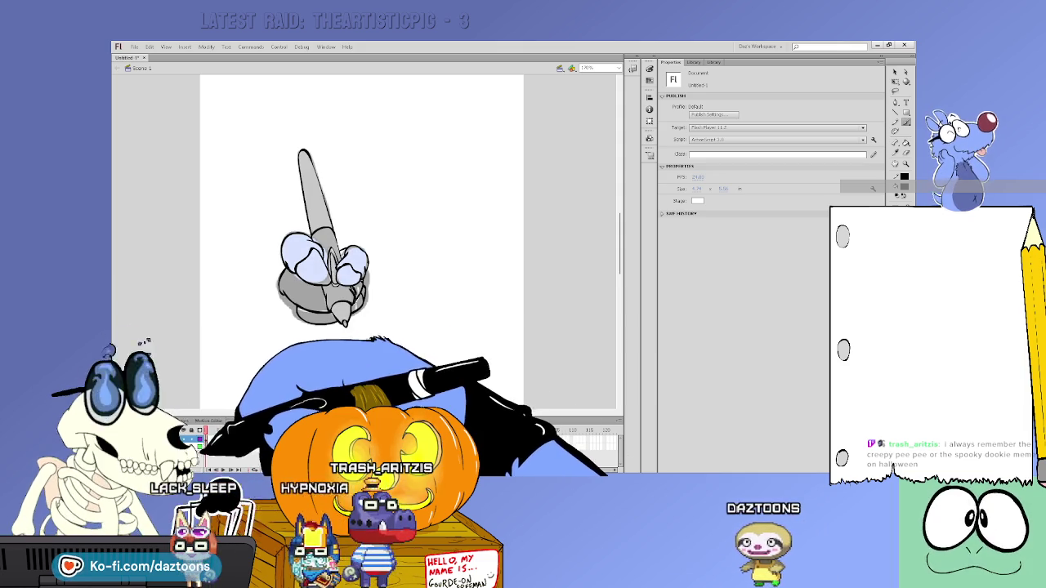
# Set the reference's Color Effect to None so it shows at full opacity.
pyautogui.click(207, 441)
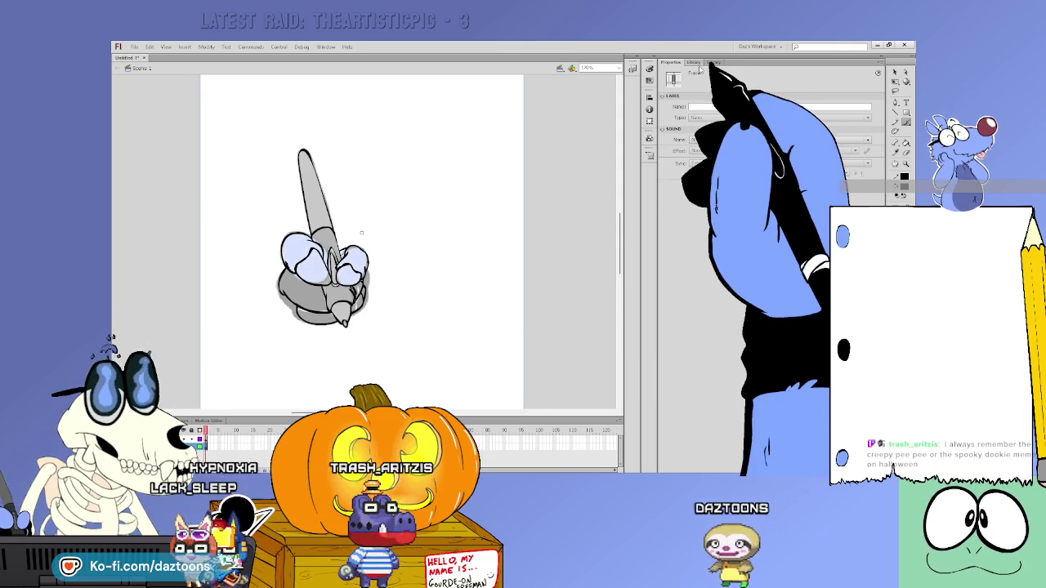
pyautogui.click(893, 73)
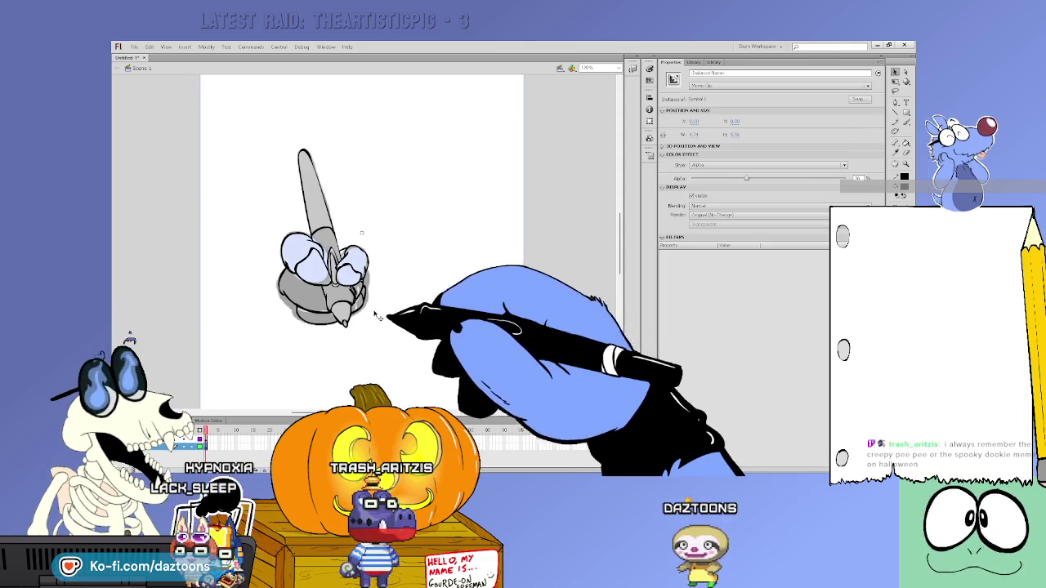
pyautogui.click(735, 165)
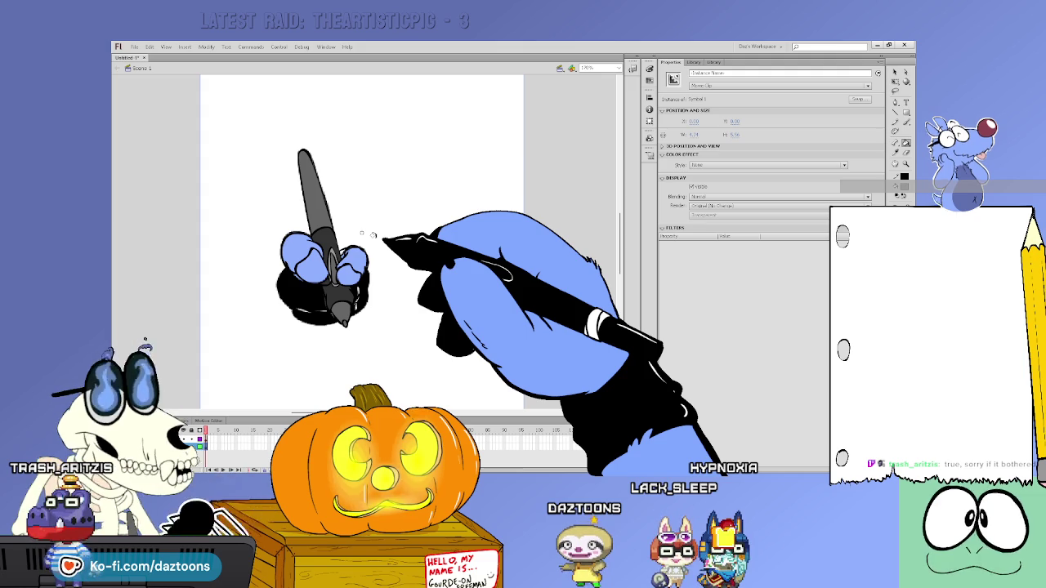
# Clear the selection and pick the Paint Bucket with a grey fill colour.
pyautogui.click(228, 457)
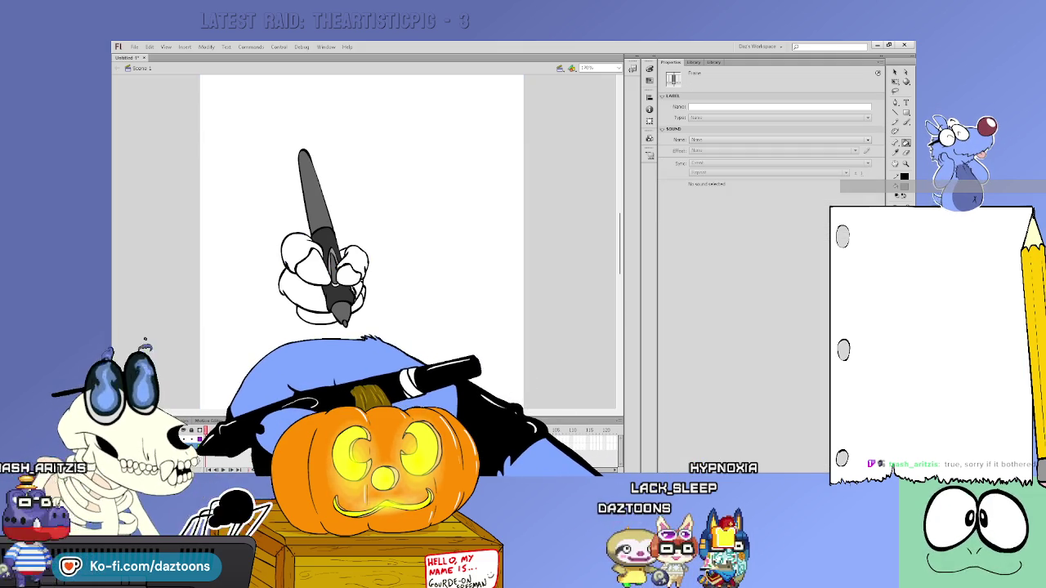
pyautogui.hotkey('ctrl', 'shift', 'a')
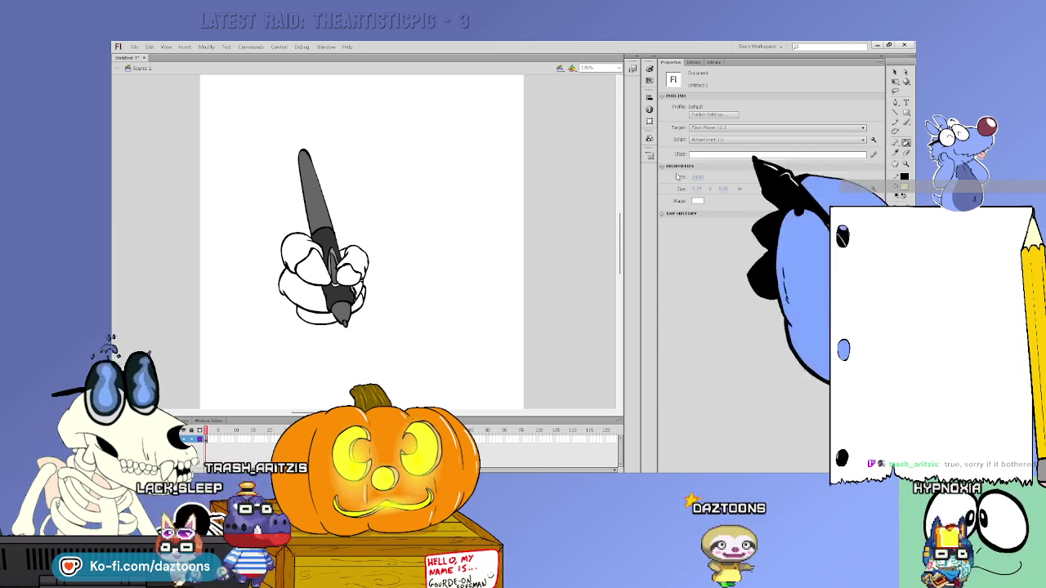
pyautogui.click(902, 168)
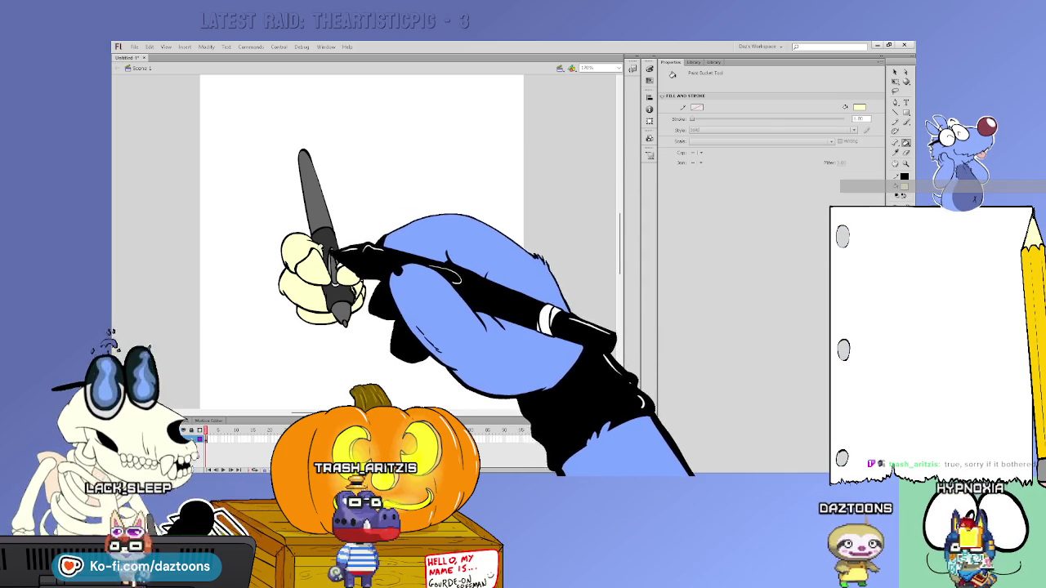
pyautogui.click(903, 185)
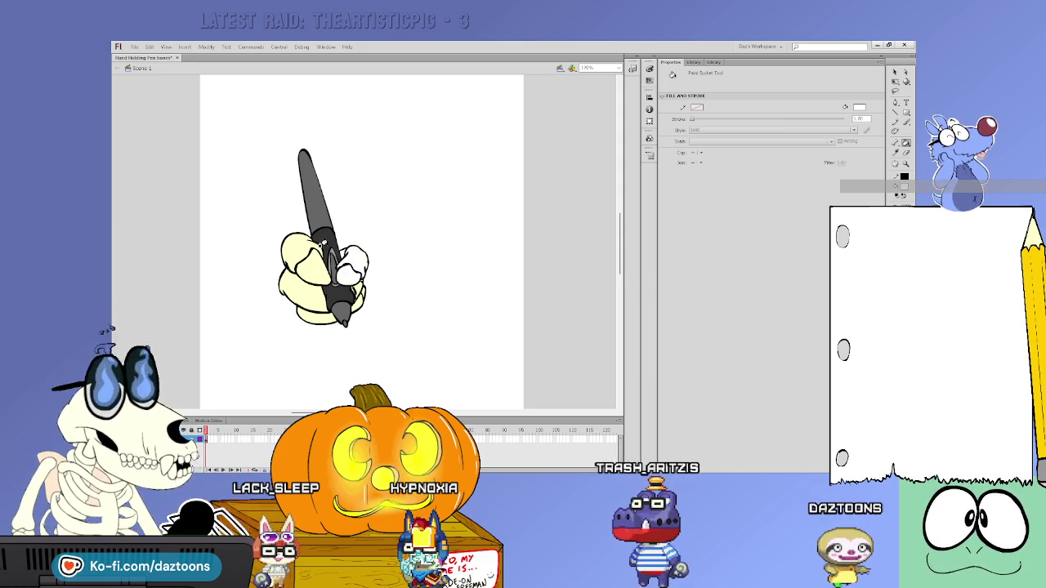
# Fill the hand's cuff with white using the Paint Bucket.
pyautogui.click(346, 291)
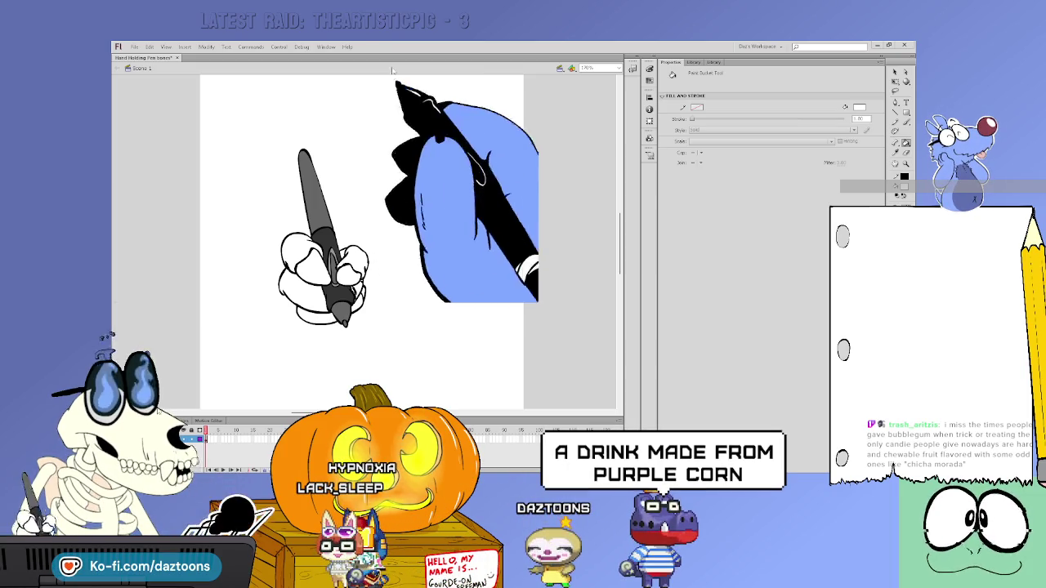
# Scale up the blue hand reference and place it over the paw drawing.
pyautogui.moveTo(399, 90); pyautogui.dragTo(328, 57)
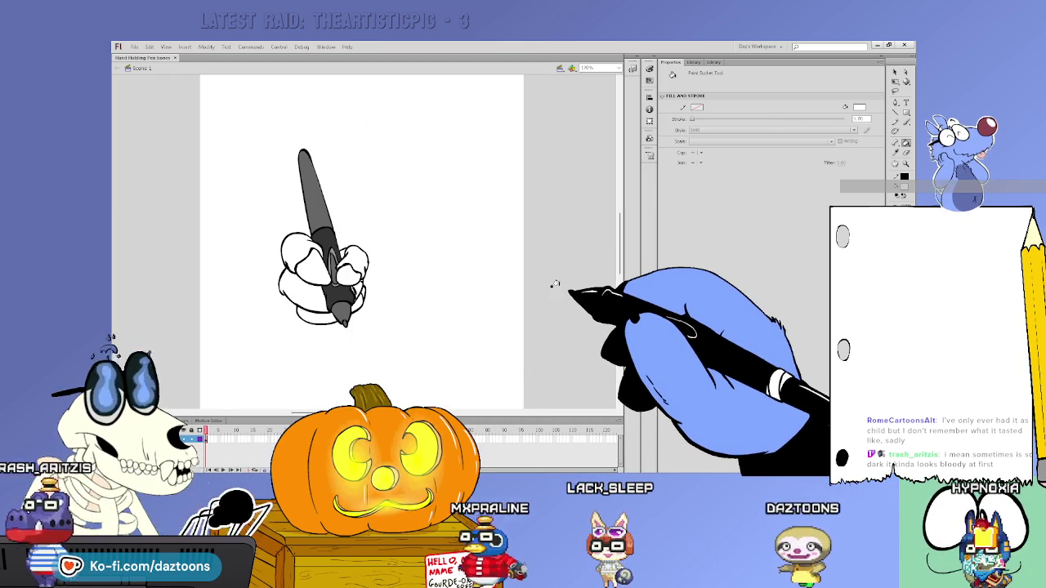
pyautogui.press('v')
# Close the hand drawing and start a new blank ActionScript 3.0 document.
pyautogui.click(174, 58)
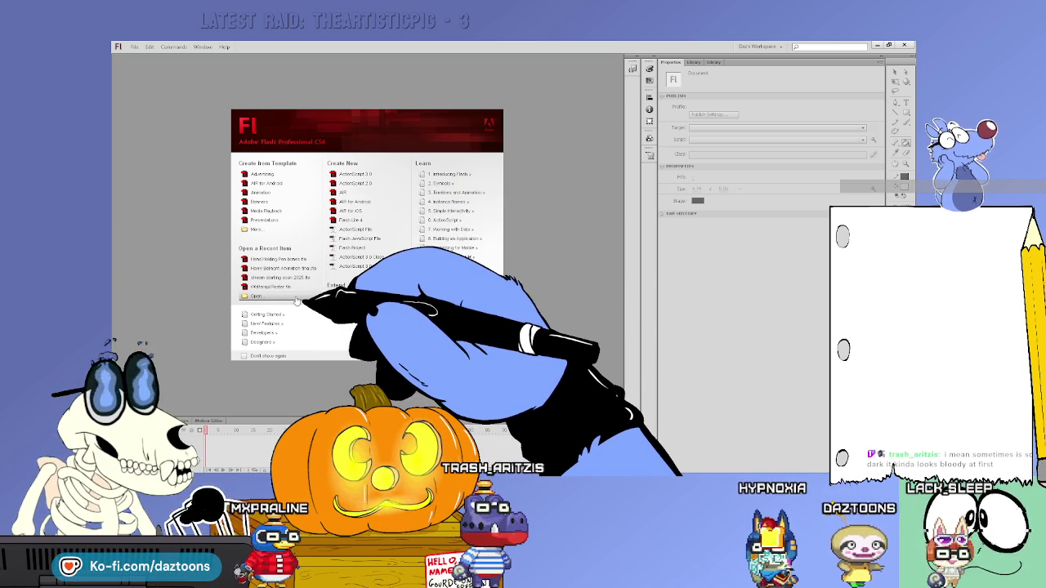
pyautogui.click(353, 174)
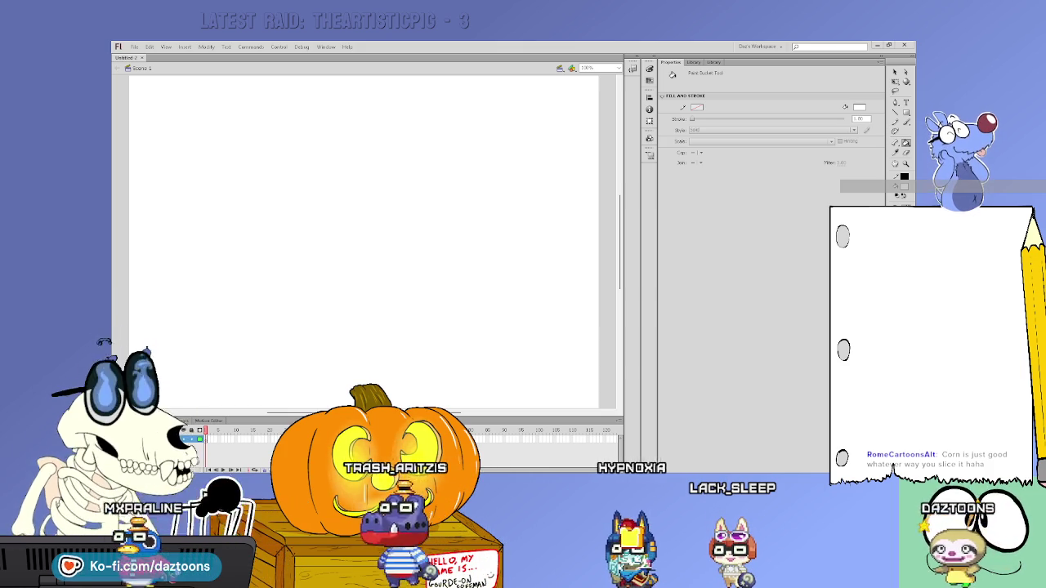
# Paste the blue hand-holding-pen bitmap Hand.png onto the new stage.
pyautogui.hotkey('ctrl', 'v')
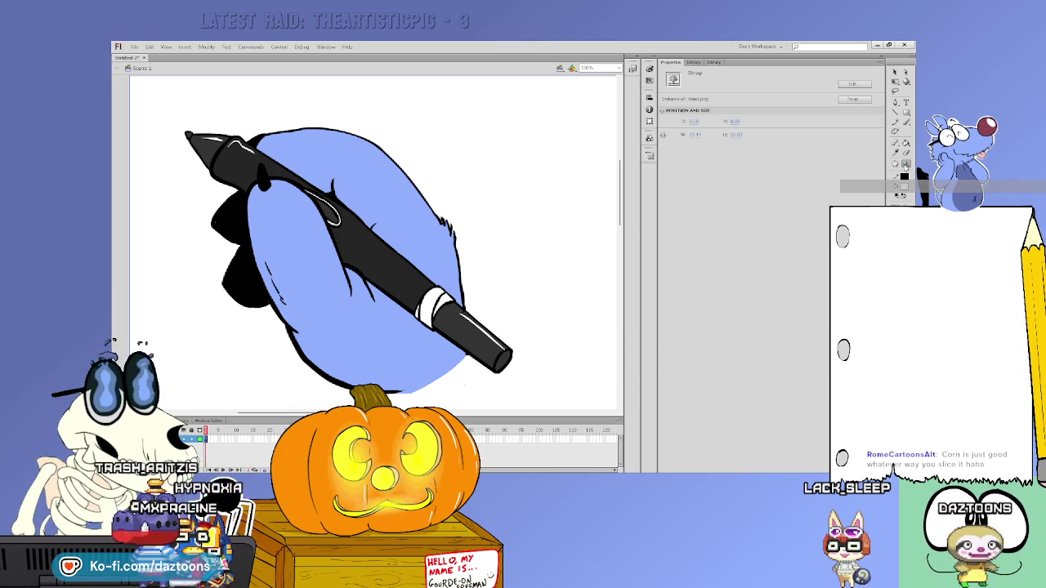
# Zoom out to 50% and scroll so the whole stage and hand image are visible.
pyautogui.keyDown('alt'); pyautogui.click(551, 293); pyautogui.keyUp('alt')
pyautogui.scroll(-3, 614, 308)
pyautogui.scroll(-2, 614, 309)
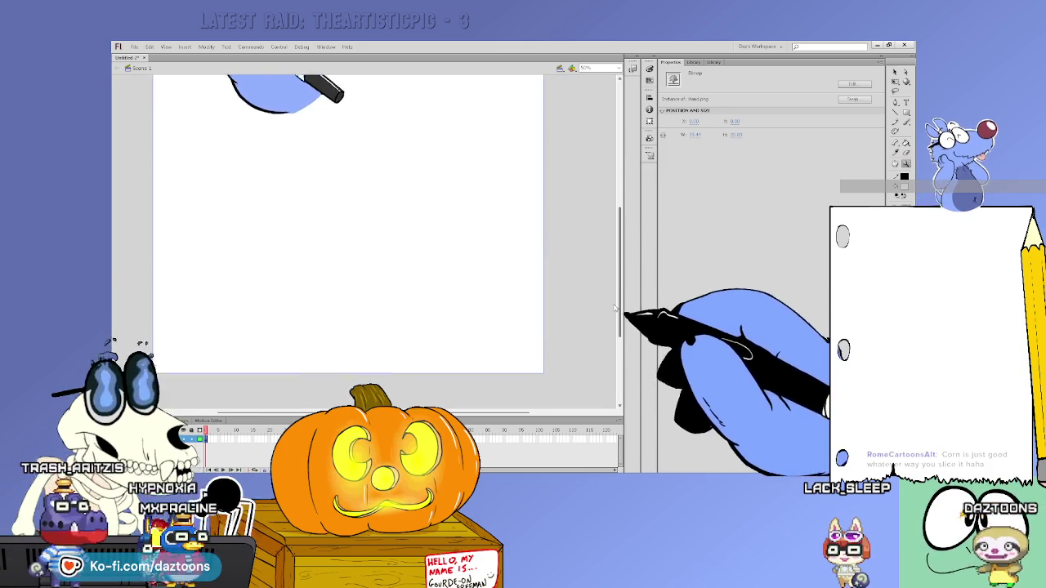
pyautogui.scroll(5, 615, 310)
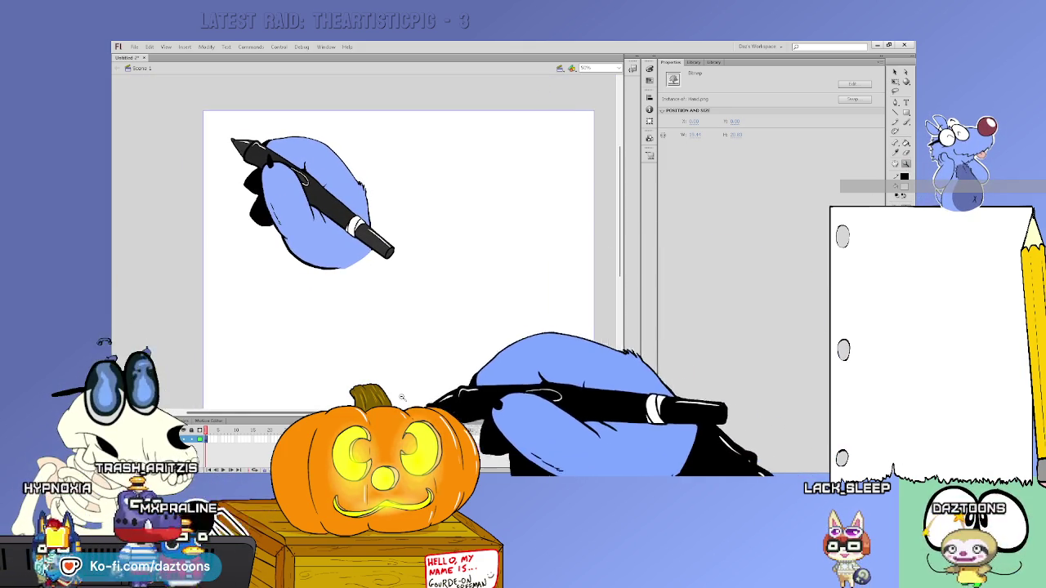
# Deselect, select the first timeline frame, then reselect the hand bitmap on stage.
pyautogui.click(410, 397)
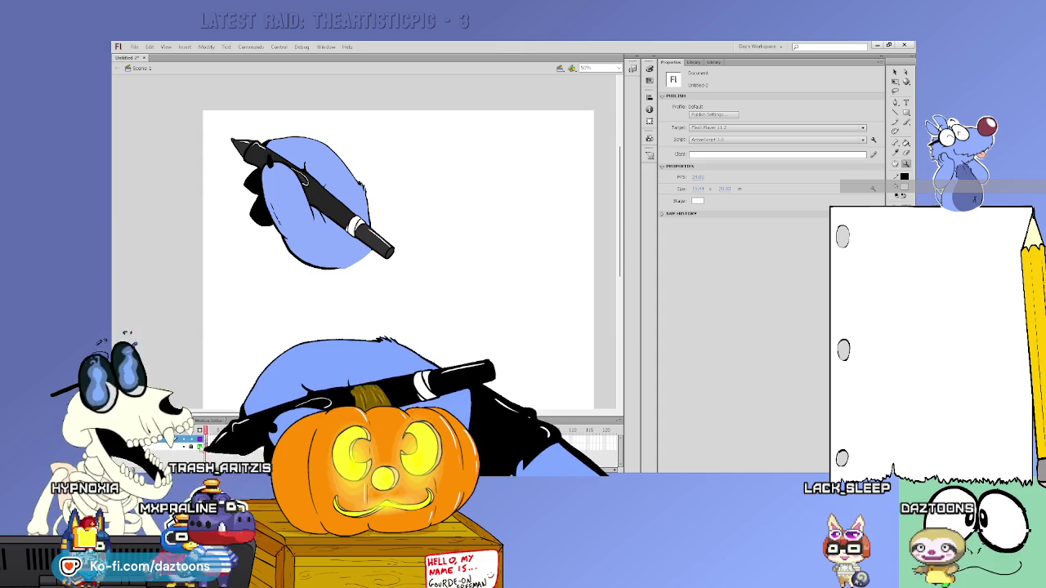
pyautogui.click(208, 439)
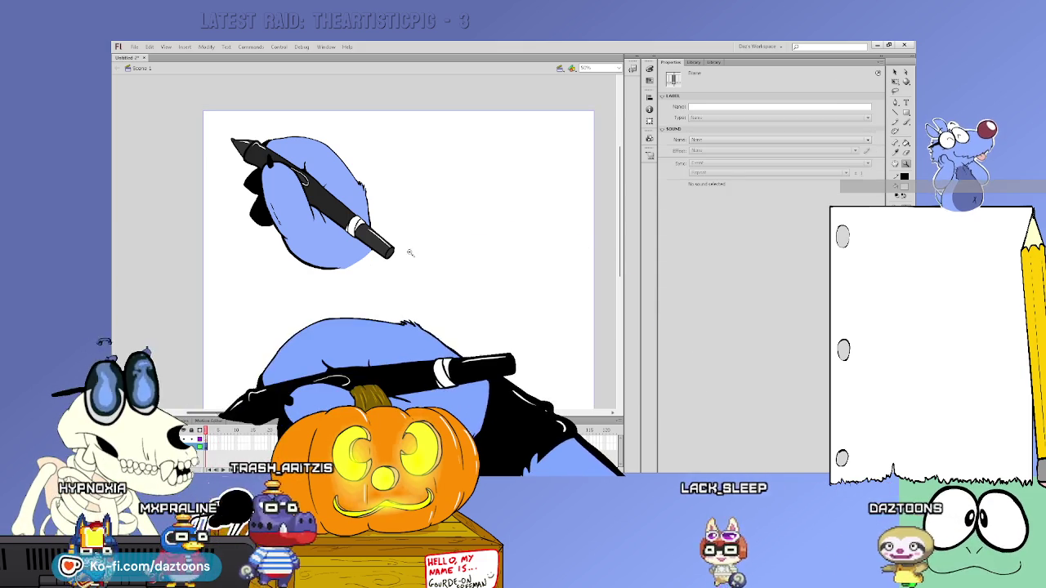
pyautogui.click(413, 262)
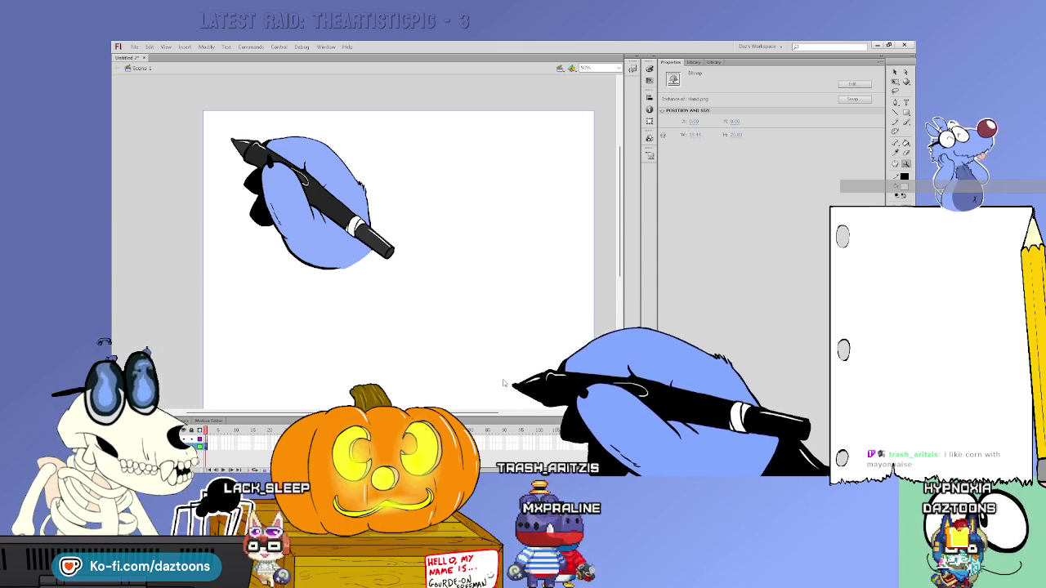
# Confirm converting the hand bitmap into the movie clip symbol 'Symbol 1'.
pyautogui.press('Return')
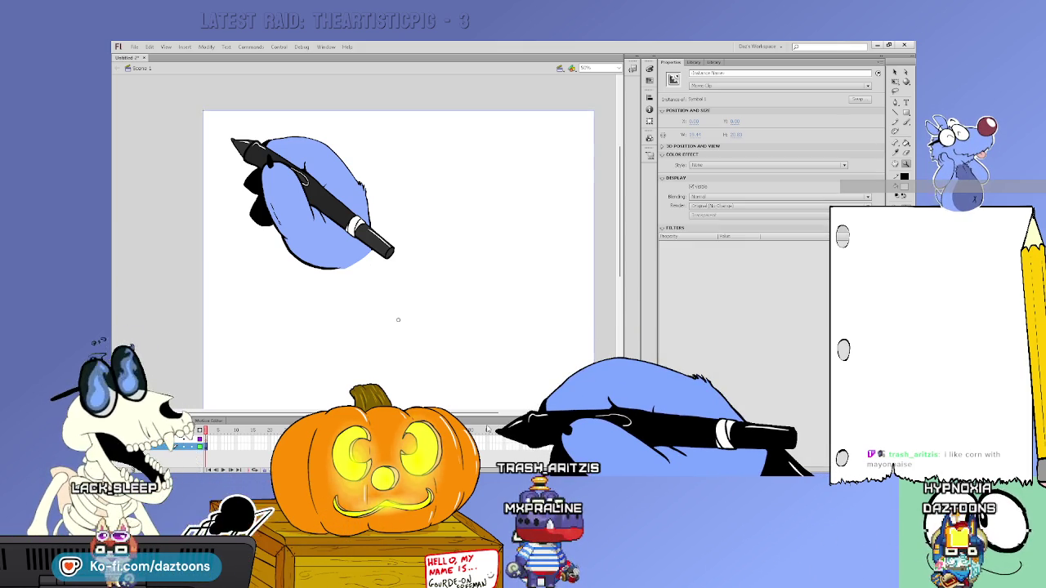
pyautogui.click(693, 62)
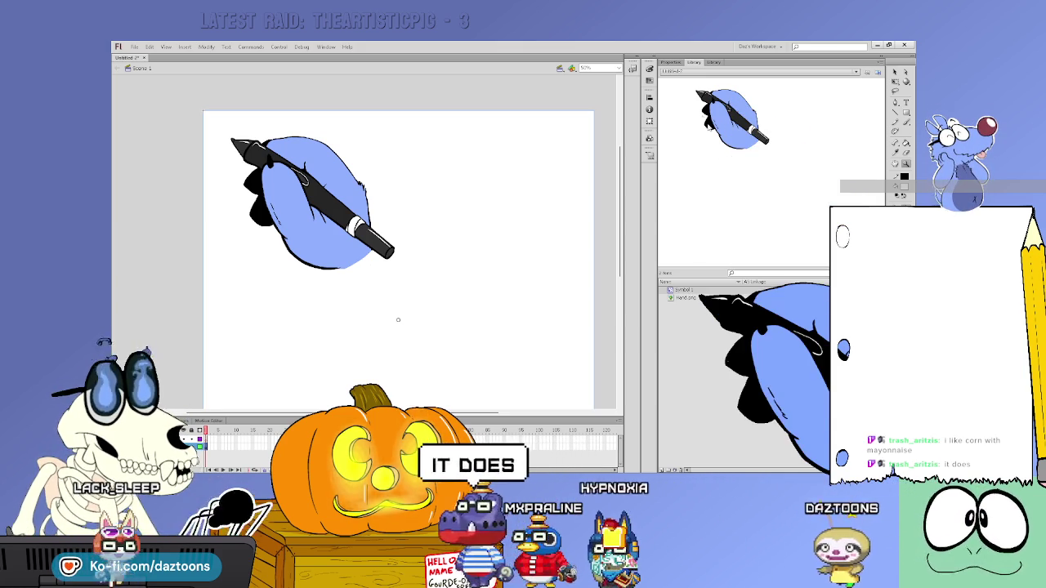
pyautogui.click(671, 62)
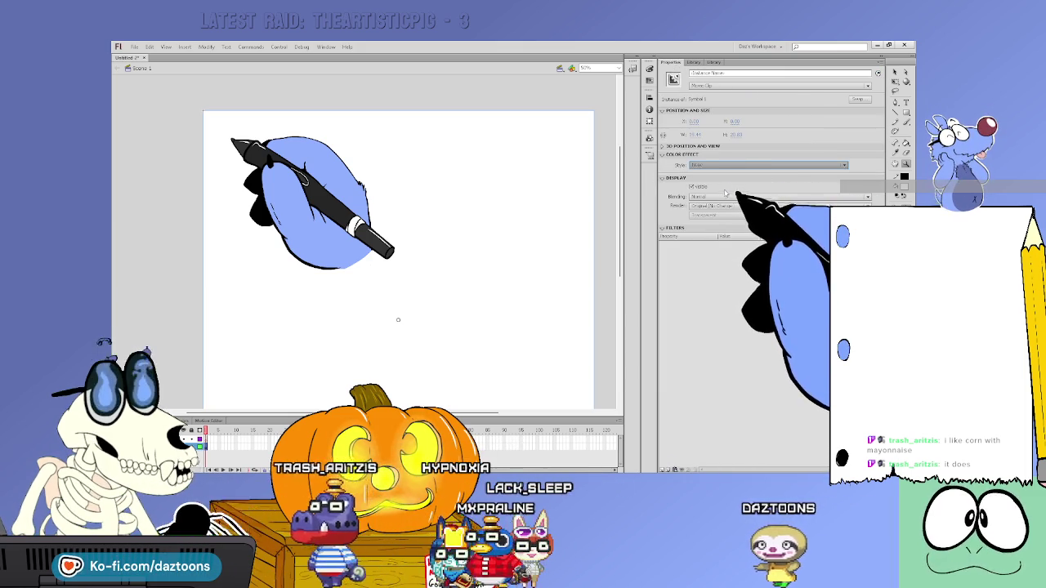
pyautogui.click(768, 165)
pyautogui.click(736, 181)
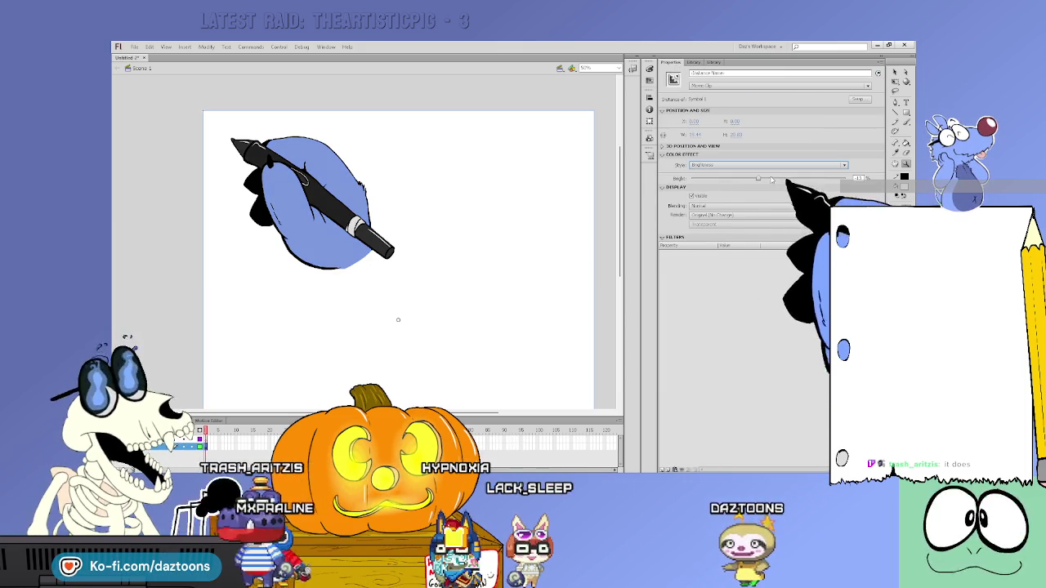
# Raise the hand symbol's Brightness until it turns pale, then marquee-zoom around the hand.
pyautogui.moveTo(772, 178); pyautogui.dragTo(808, 180)
pyautogui.click(205, 446)
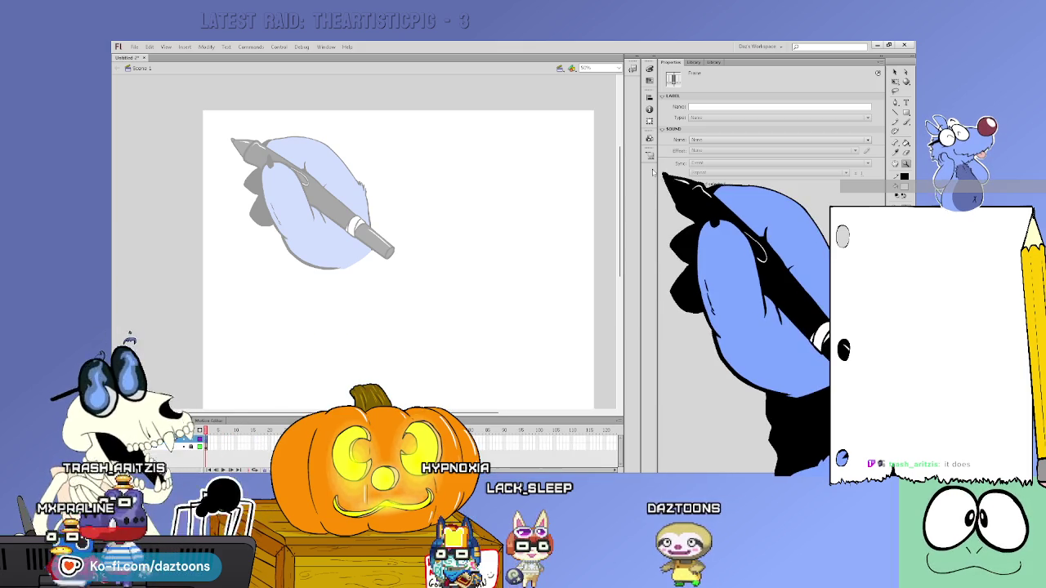
pyautogui.moveTo(216, 114); pyautogui.dragTo(459, 363)
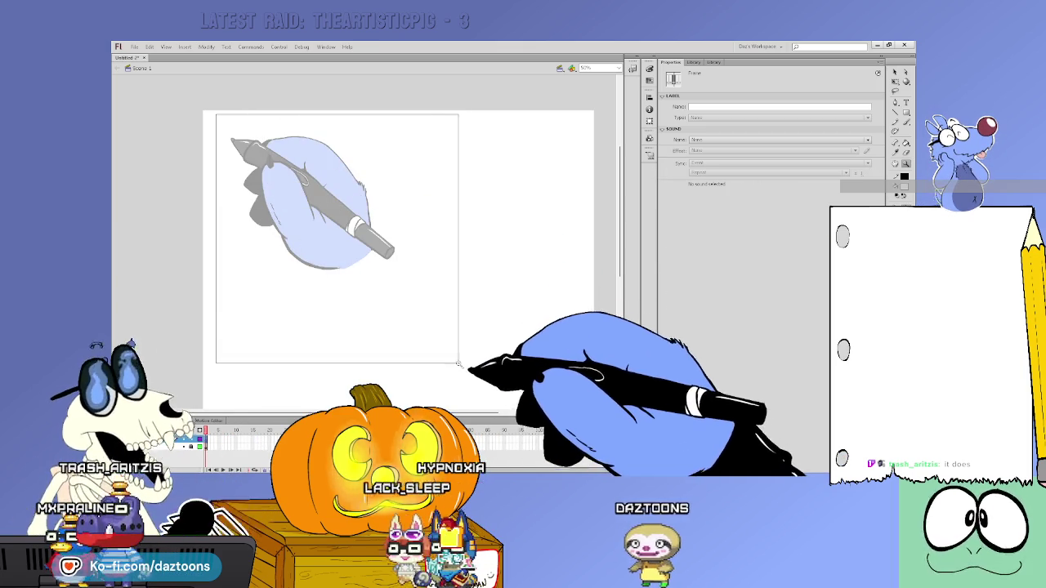
pyautogui.press('b')
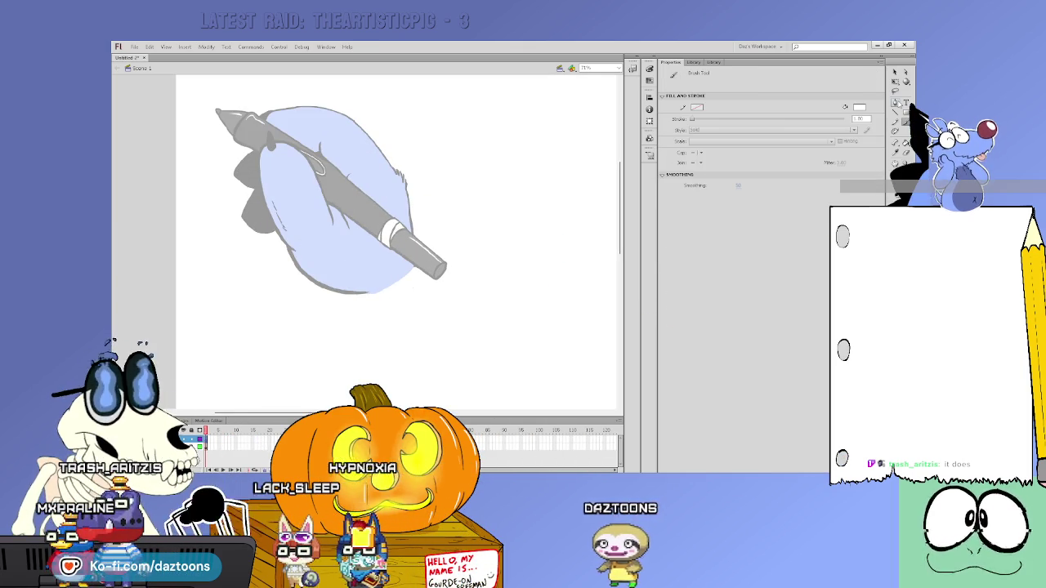
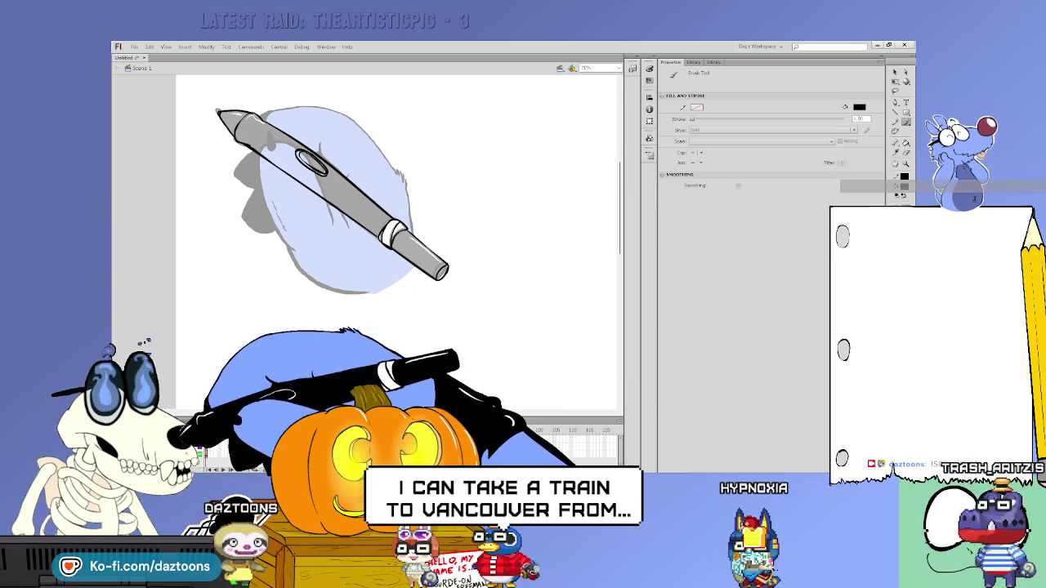
# Stop painting with the brush, leaving the grey pen-and-hand sketch as it is.
pyautogui.press('F6')
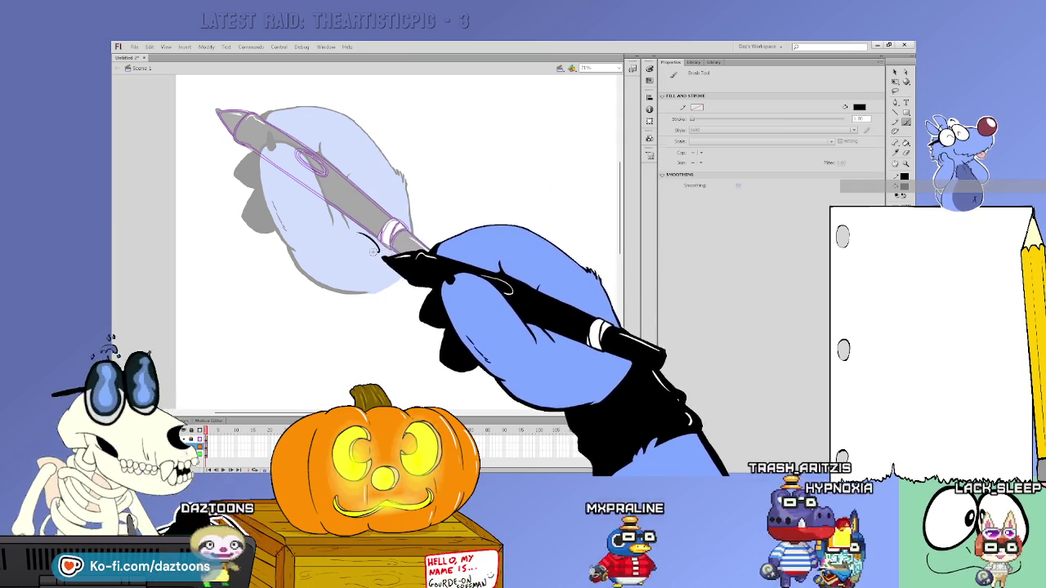
# Switch back to the black Brush Tool to trace the hand-and-pen reference.
pyautogui.press('b')
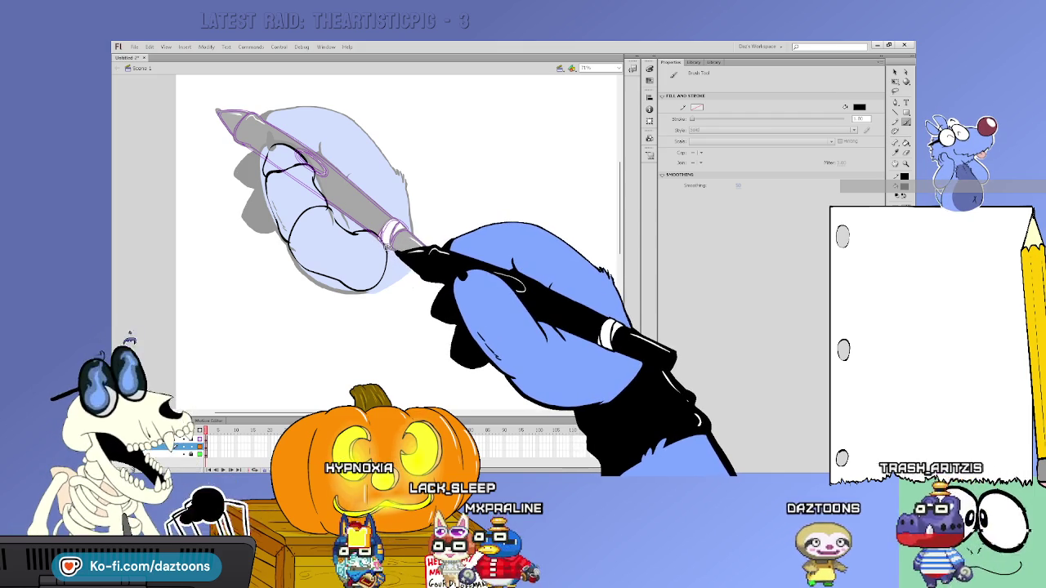
# Select the current timeline frame holding the finger and knuckle outlines.
pyautogui.click(192, 437)
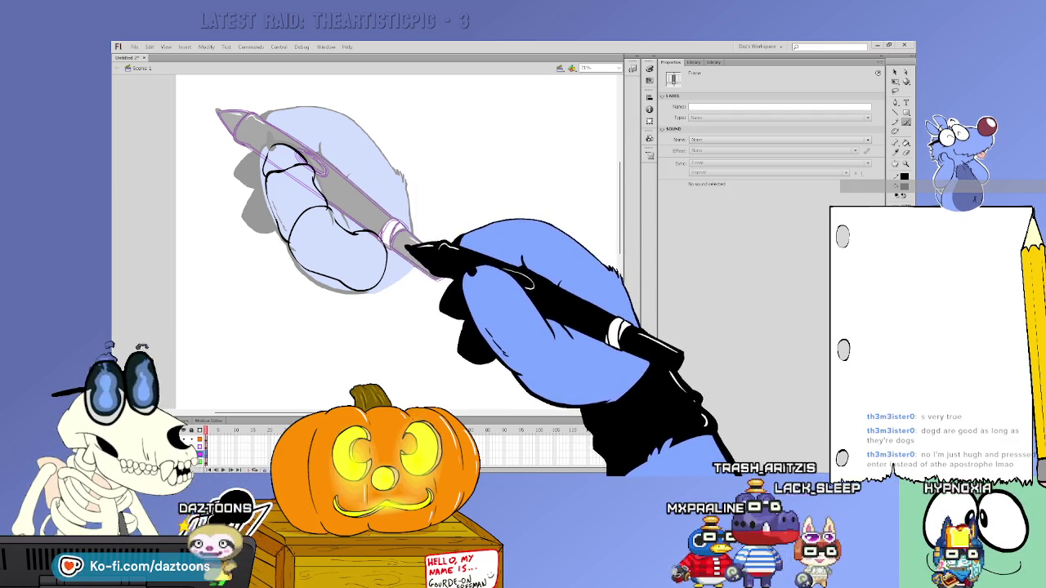
# Reactivate the black Brush Tool to keep inking the fingers.
pyautogui.press('b')
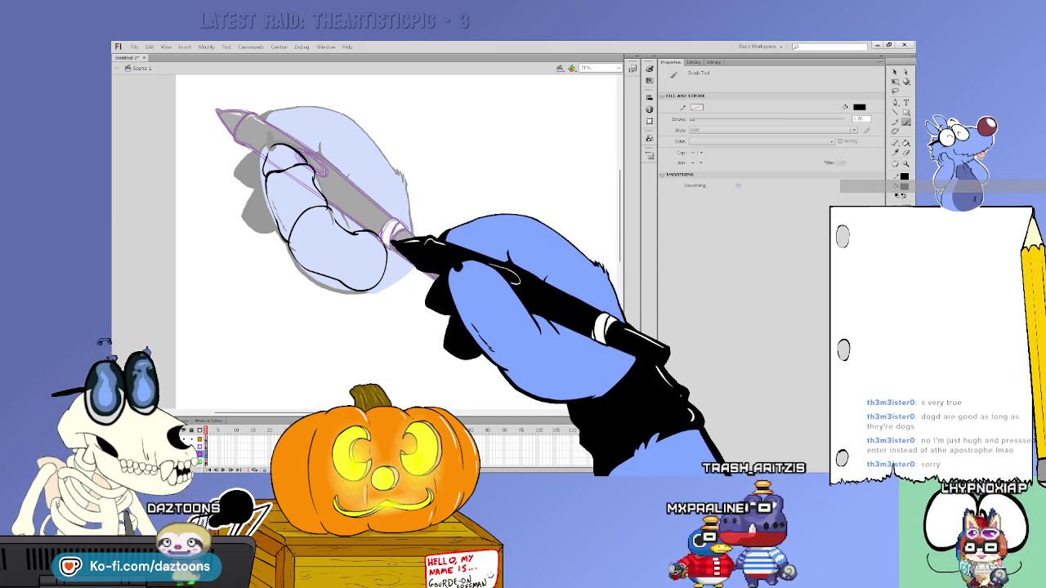
# Set the fill colour to white, ready to fill the inked hand.
pyautogui.scroll(3, 605, 170)
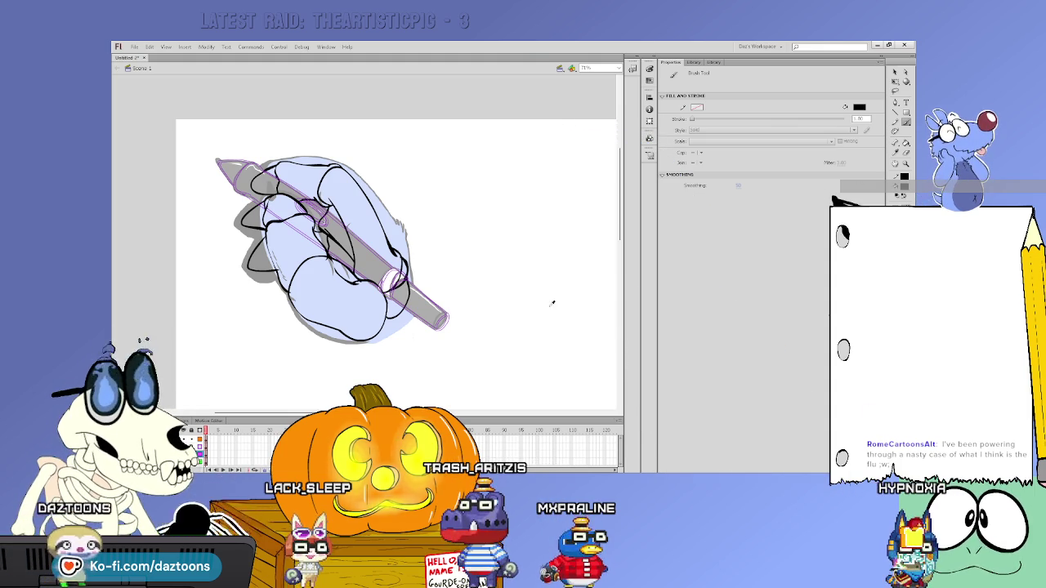
pyautogui.click(899, 196)
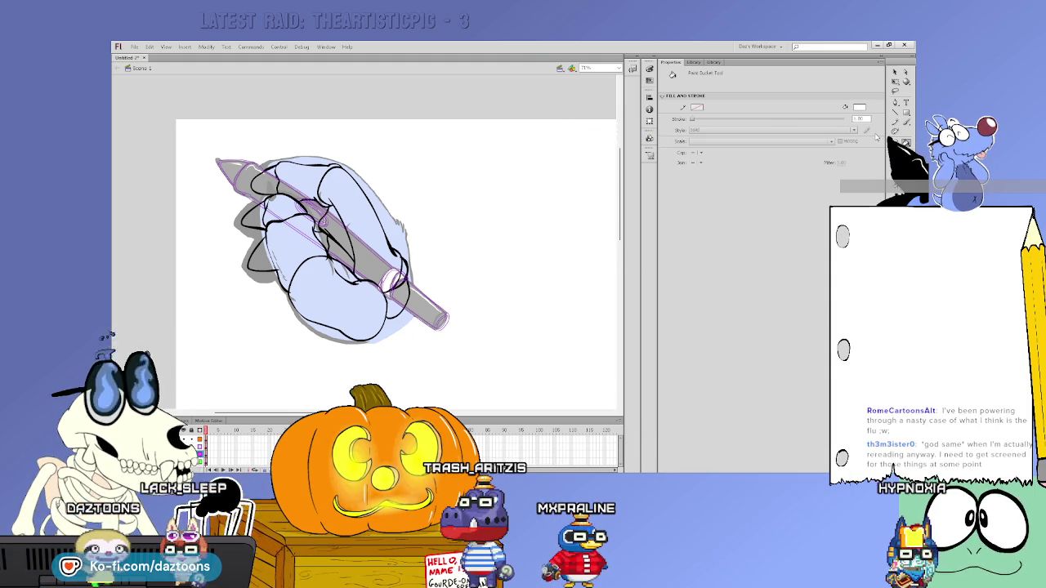
# Fill the first finger regions white, touching up outlines and sampling the white with the eyedropper.
pyautogui.click(278, 219)
pyautogui.click(306, 290)
pyautogui.click(351, 314)
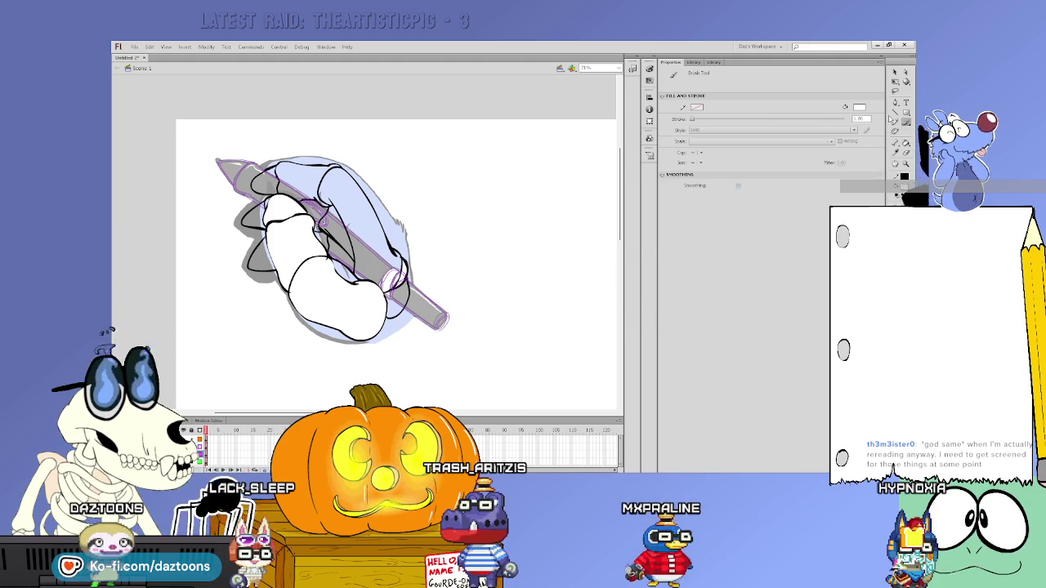
pyautogui.press('b')
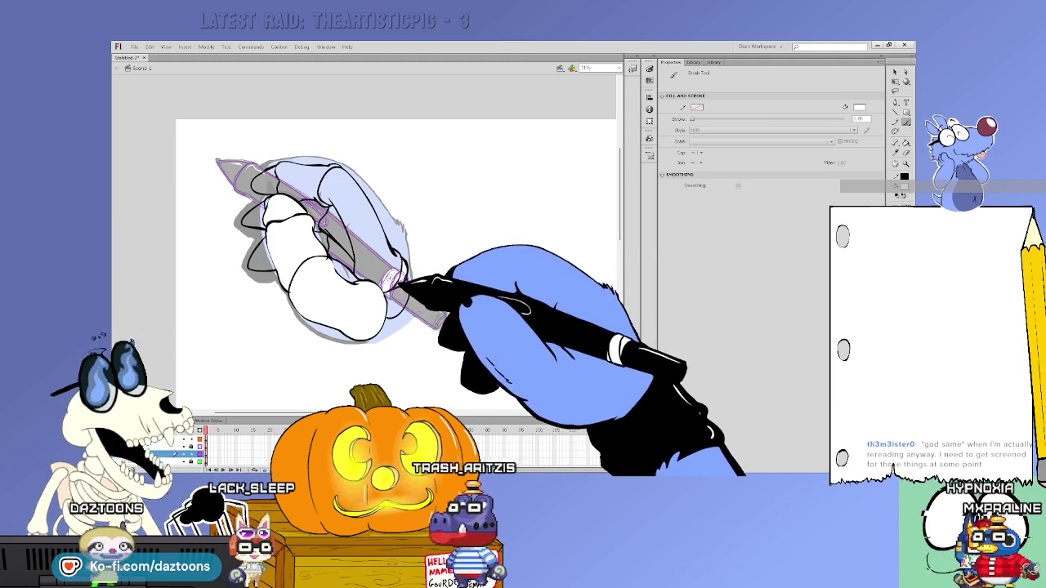
pyautogui.press('k')
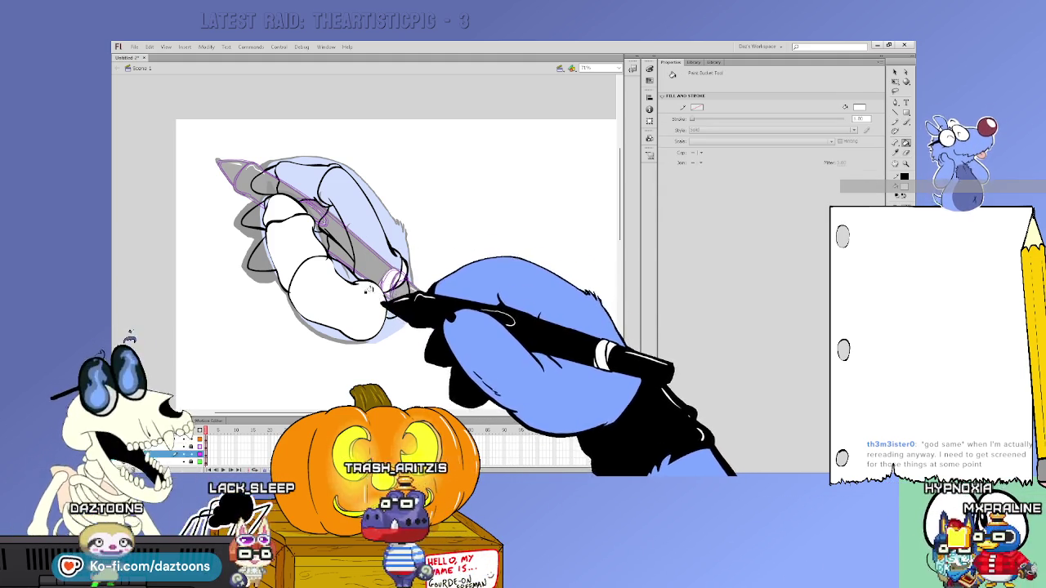
pyautogui.press('b')
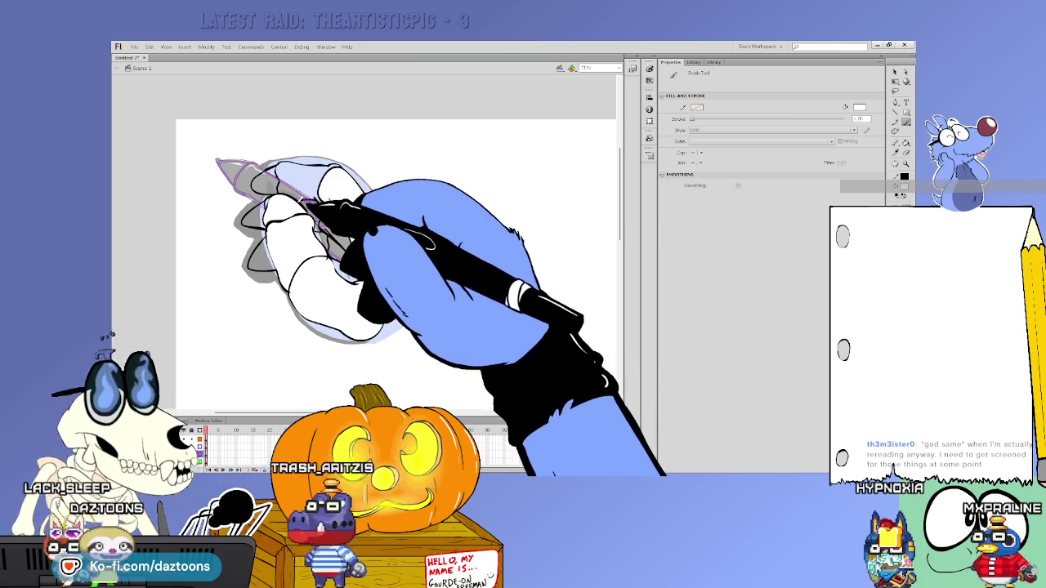
pyautogui.press('k')
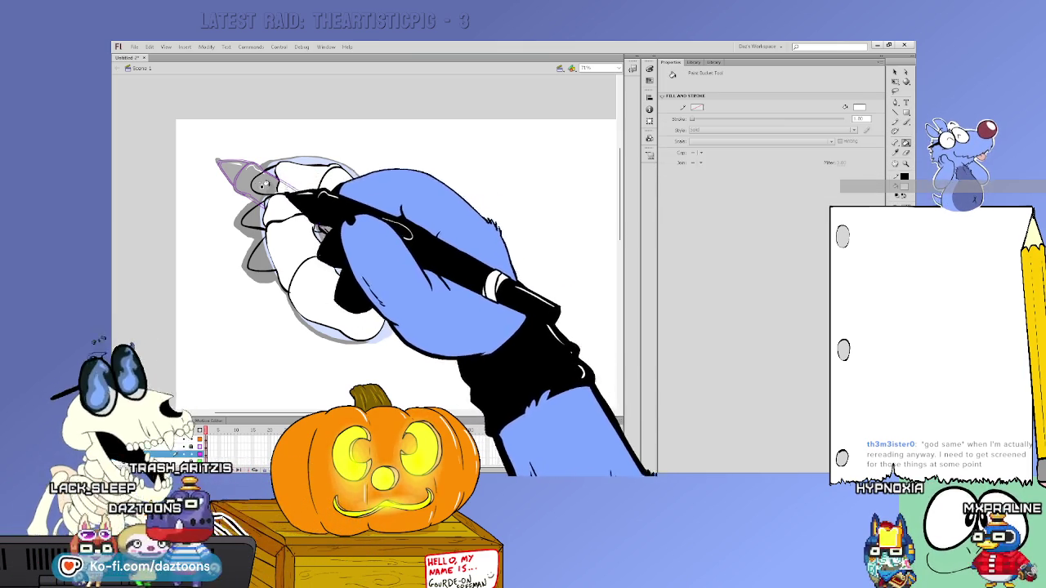
pyautogui.press('i')
pyautogui.click(281, 255)
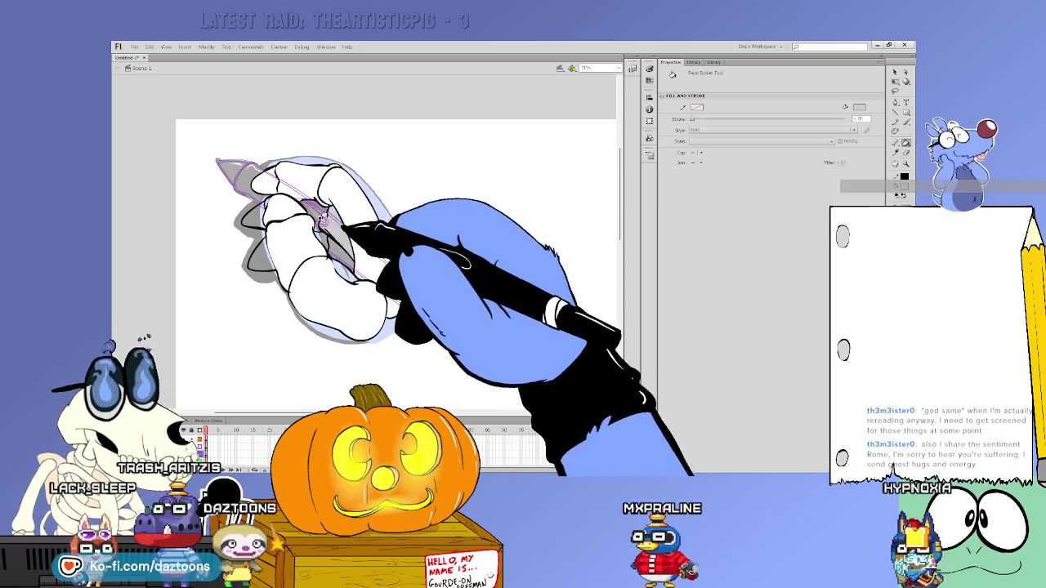
# Alternate brush touch-ups with white fills, then select all the hand artwork.
pyautogui.press('b')
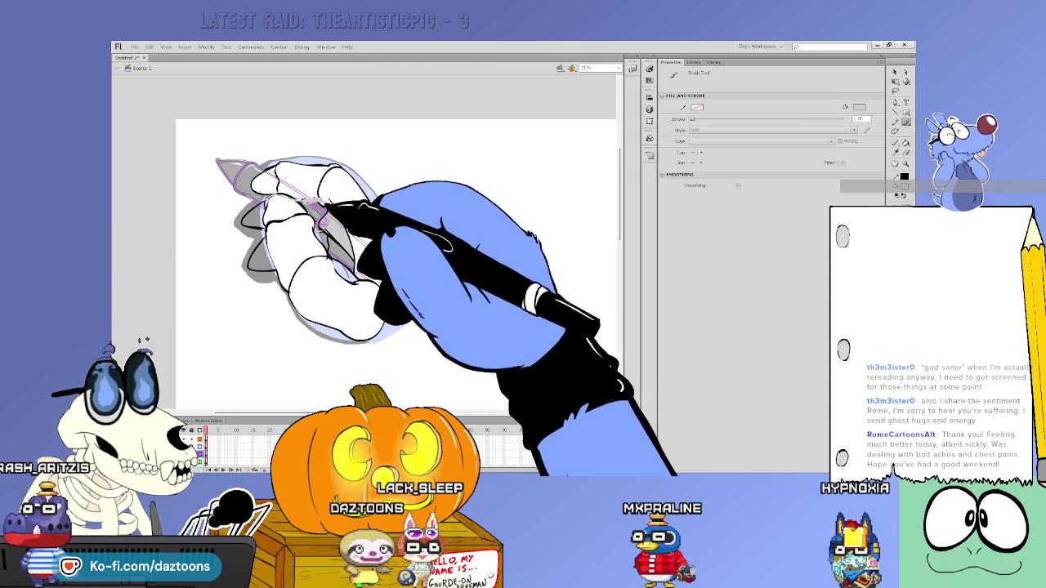
pyautogui.press('k')
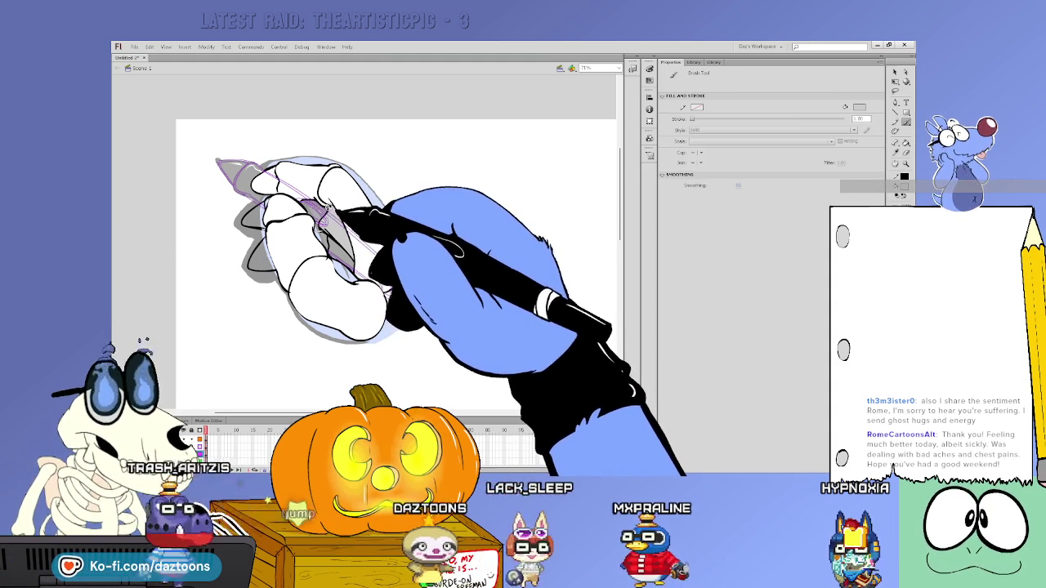
pyautogui.press('b')
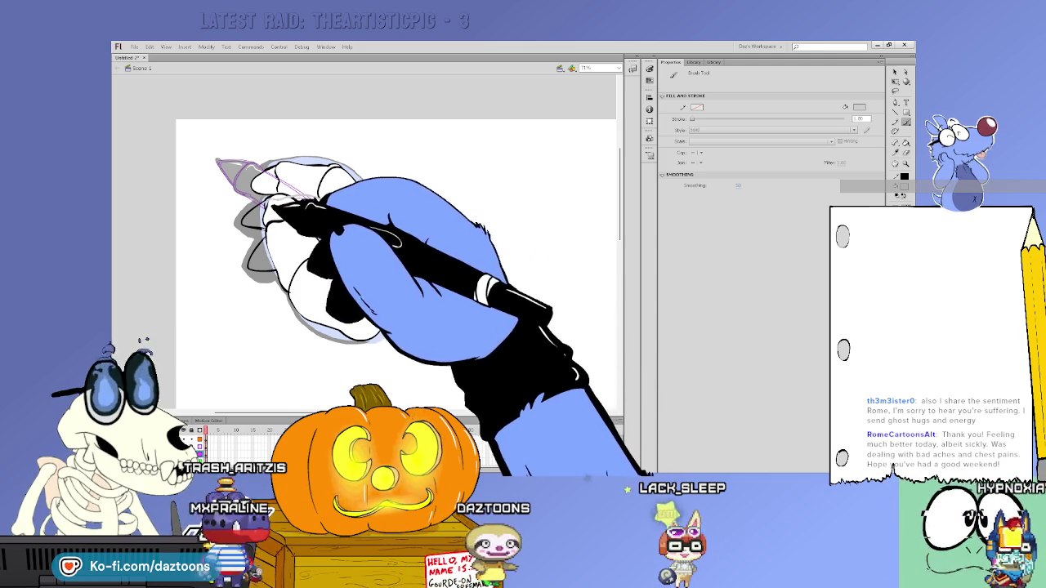
pyautogui.press('k')
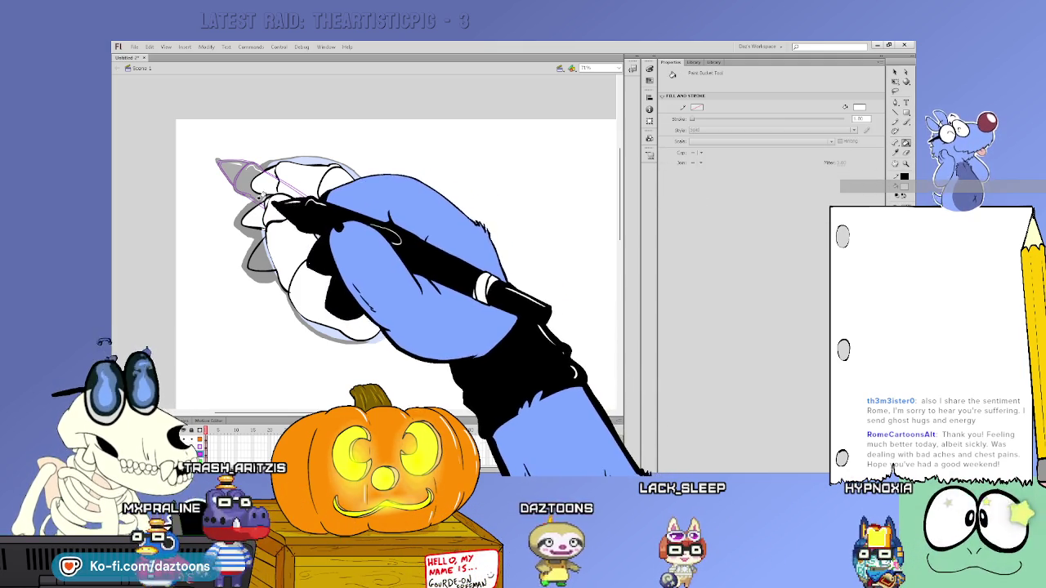
pyautogui.press('b')
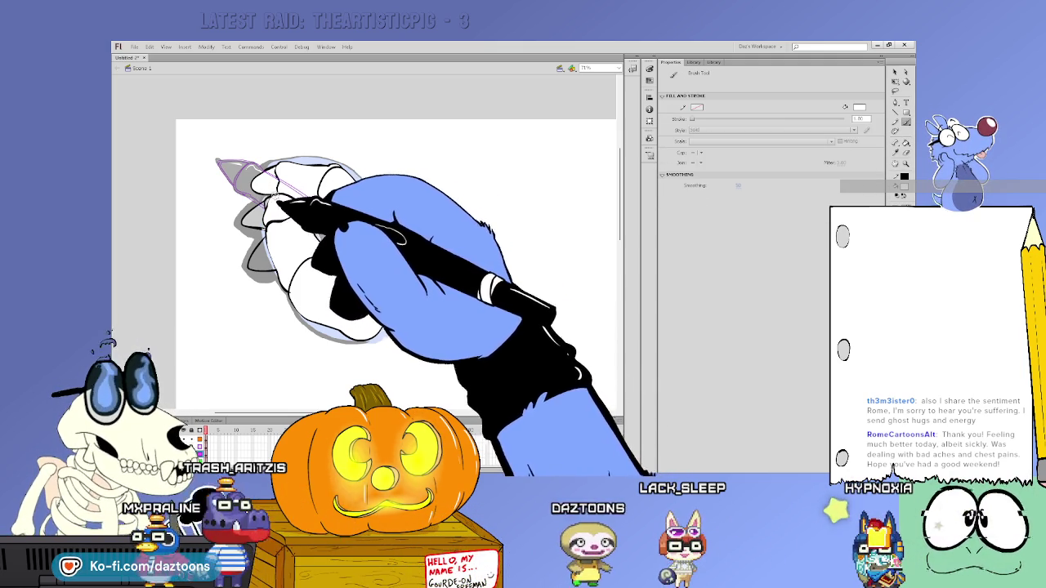
pyautogui.hotkey('ctrl', 'a')
pyautogui.hotkey('ctrl', 'shift', 'a')
pyautogui.hotkey('ctrl', 'a')
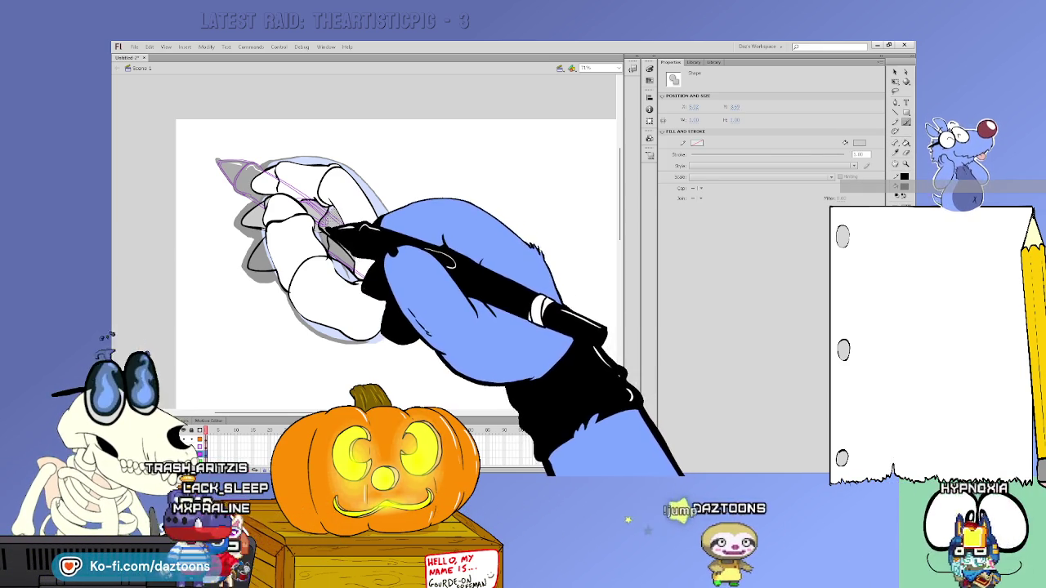
# Finish inking and filling the remaining fingers white inside their outlines.
pyautogui.press('b')
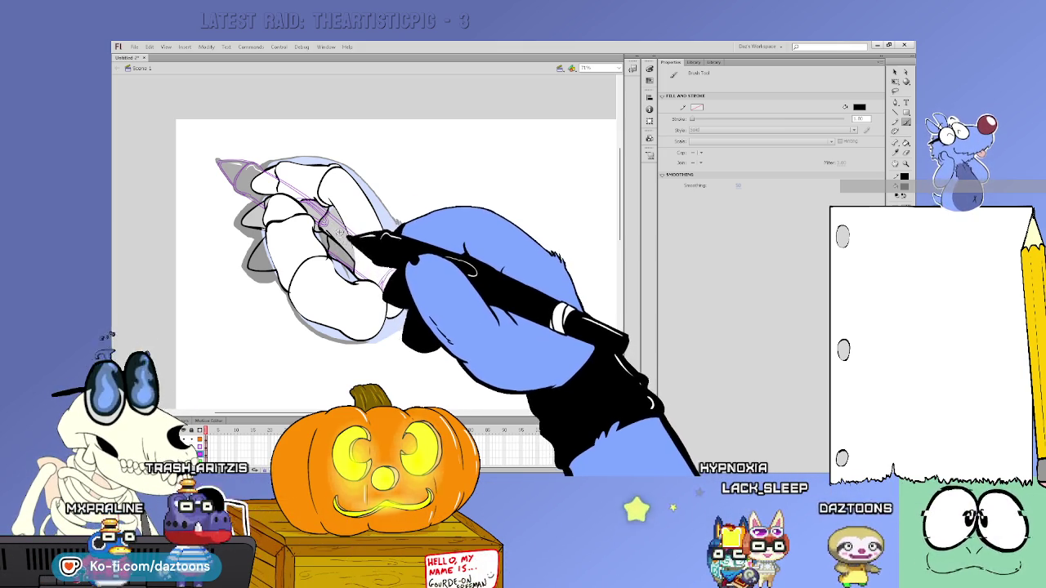
pyautogui.press('k')
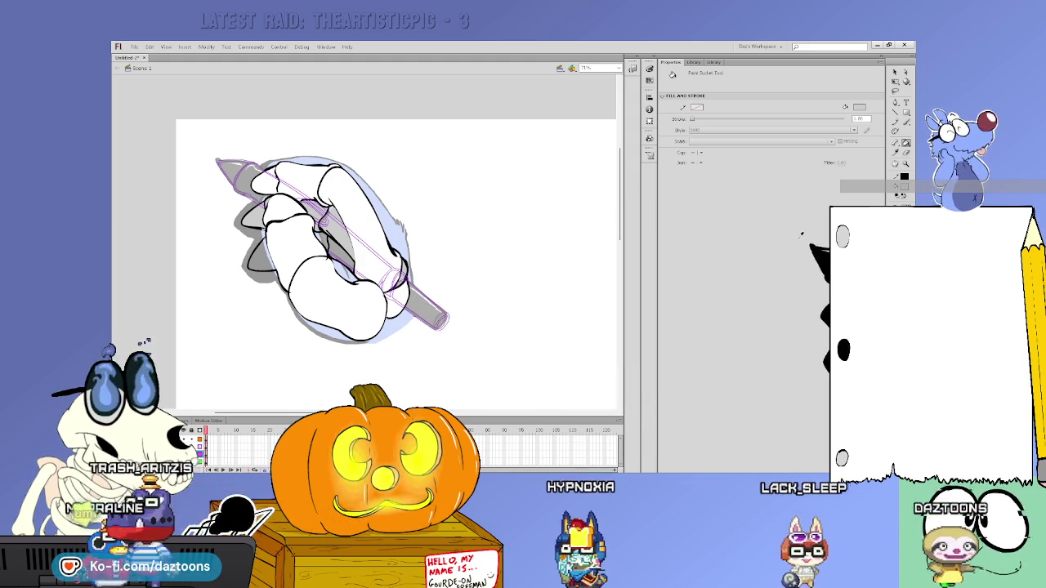
pyautogui.press('b')
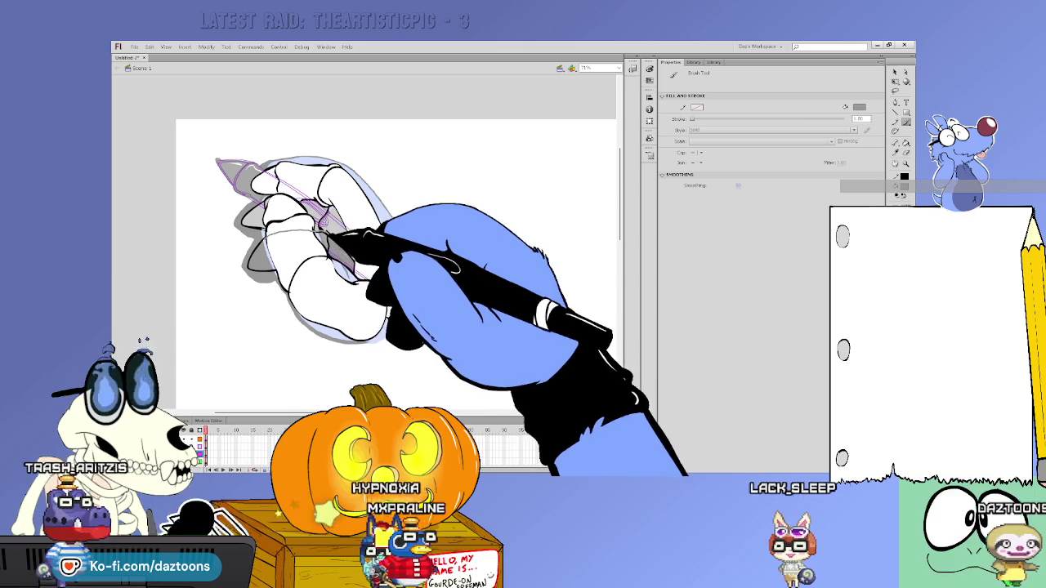
pyautogui.press('k')
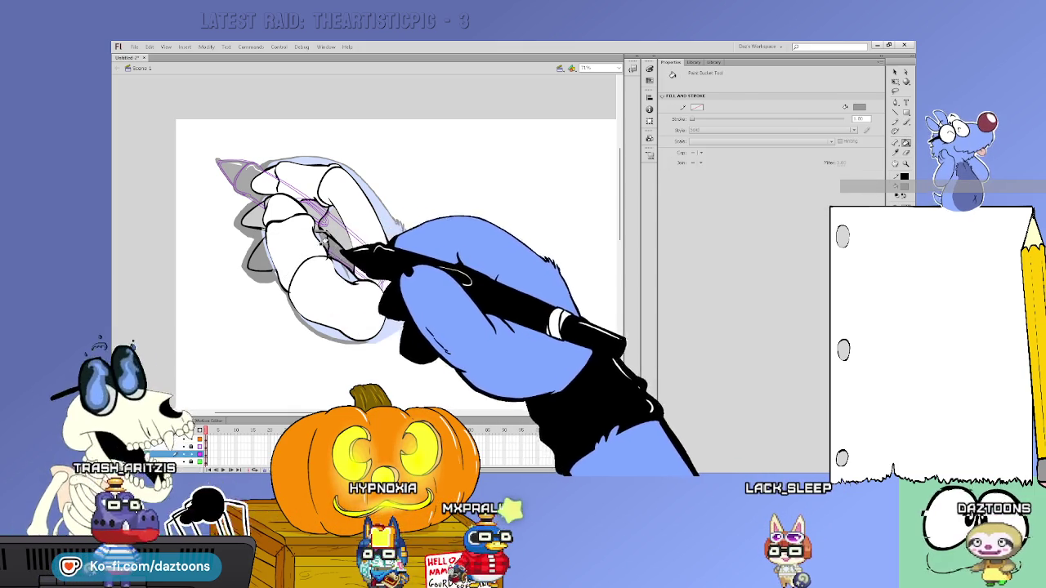
pyautogui.press('b')
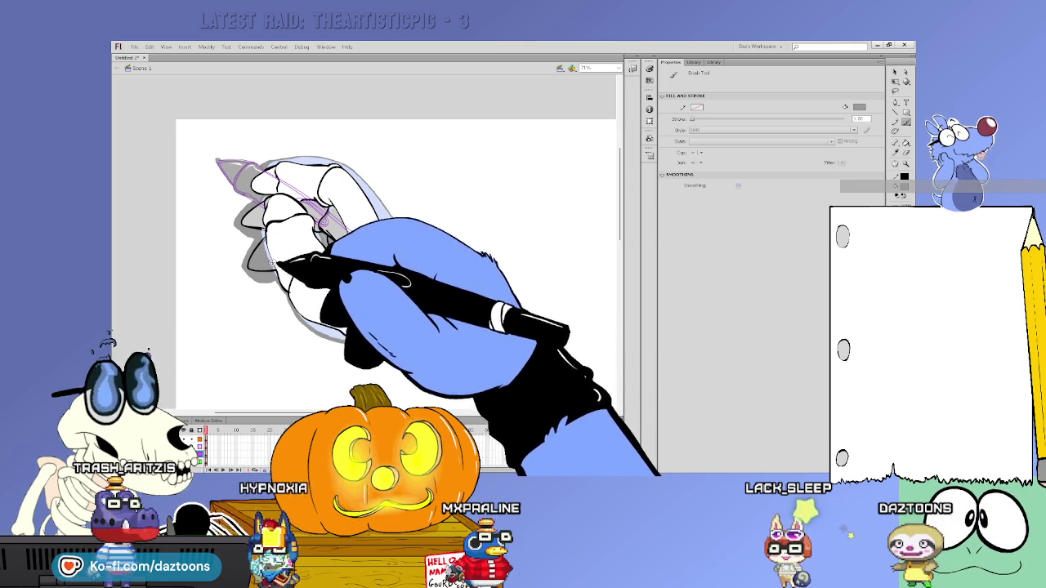
pyautogui.press('k')
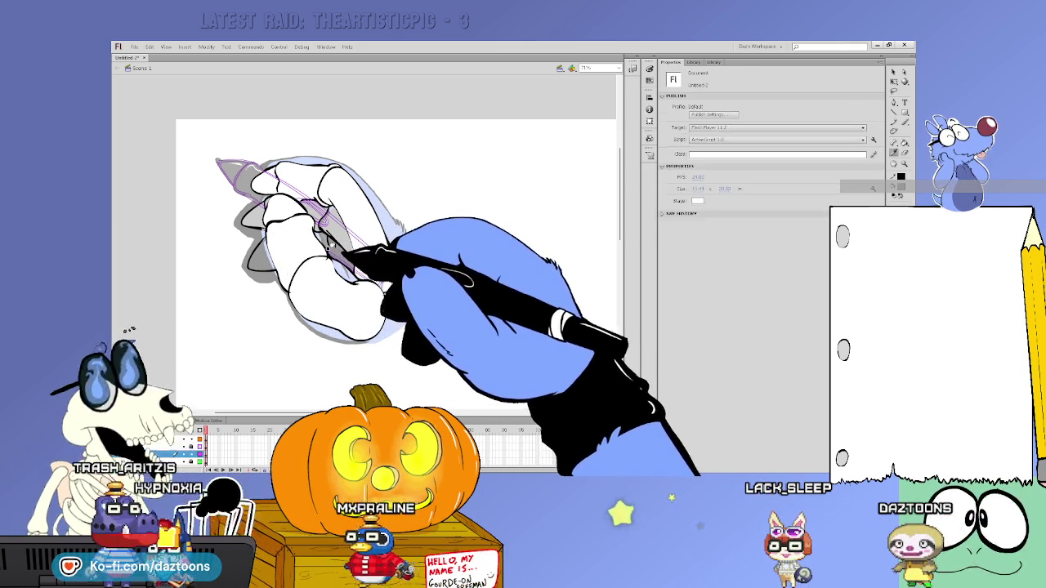
pyautogui.press('b')
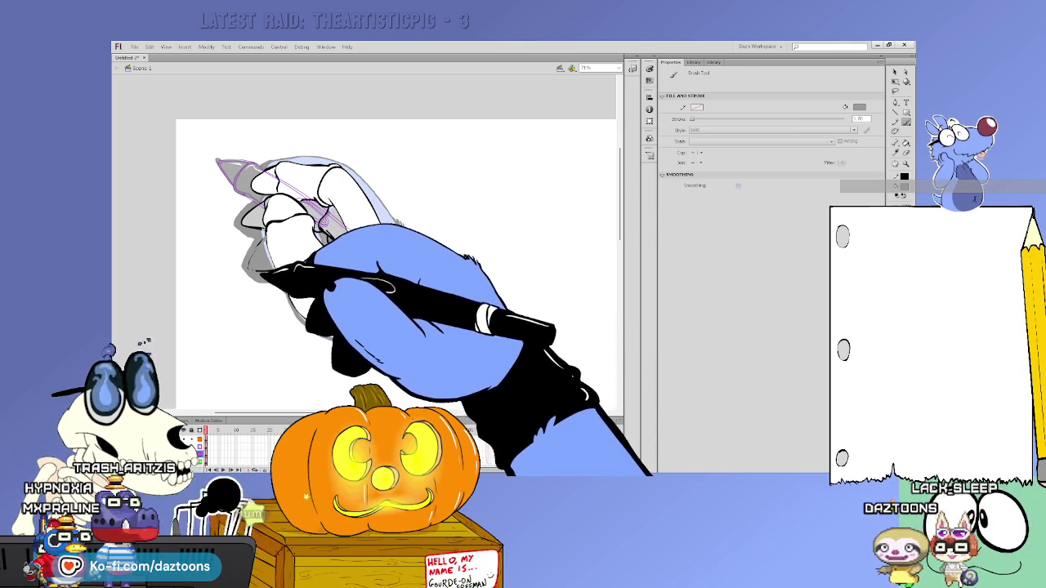
pyautogui.press('k')
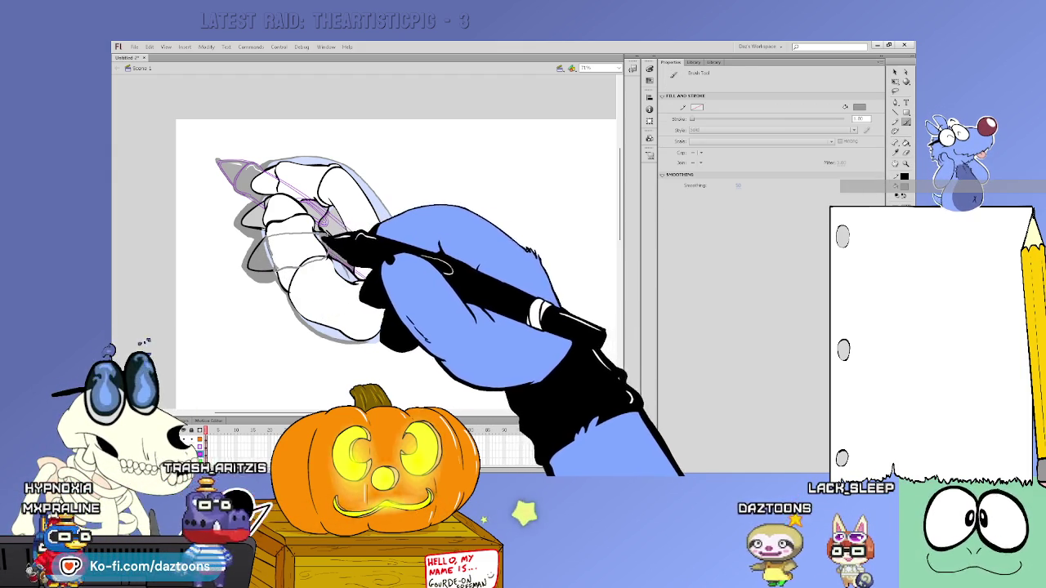
pyautogui.press('k')
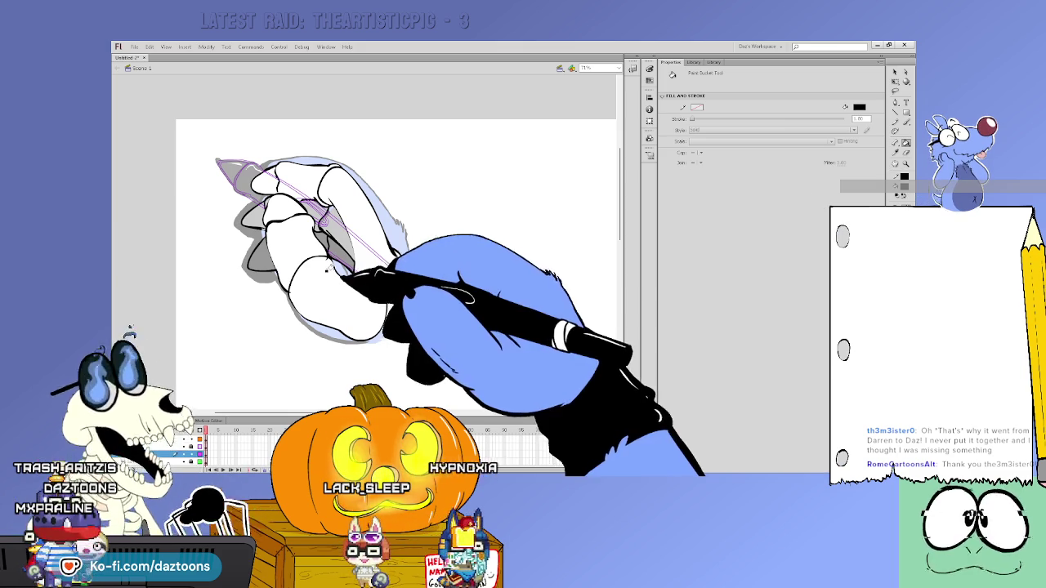
pyautogui.press('b')
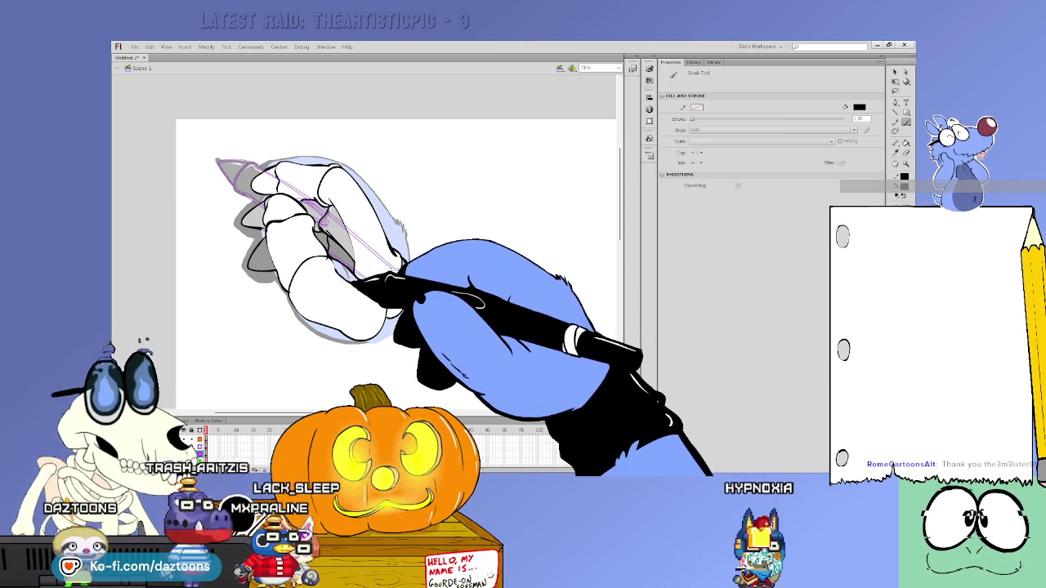
pyautogui.click(347, 282)
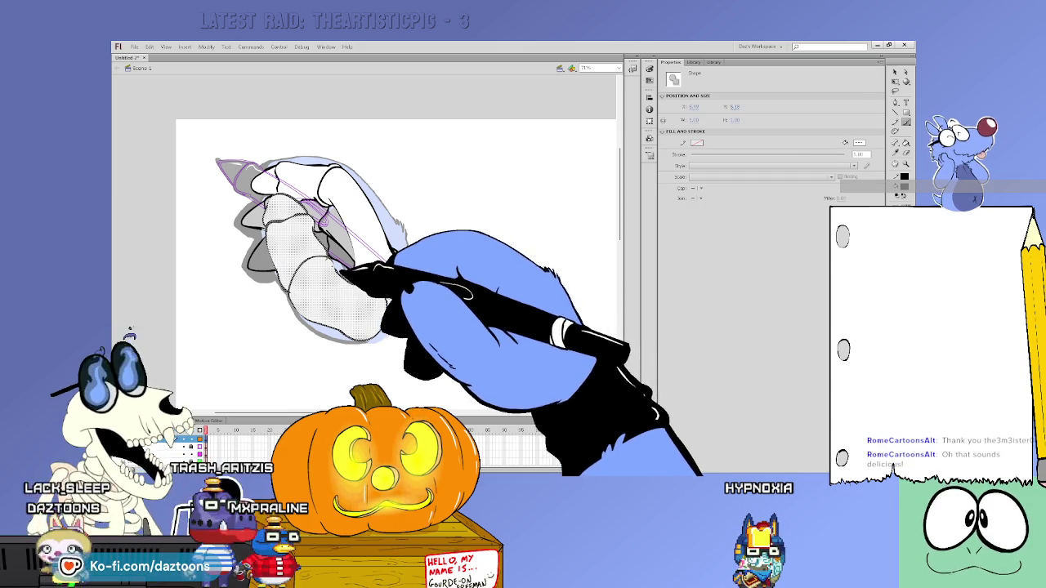
pyautogui.hotkey('ctrl', 'z')
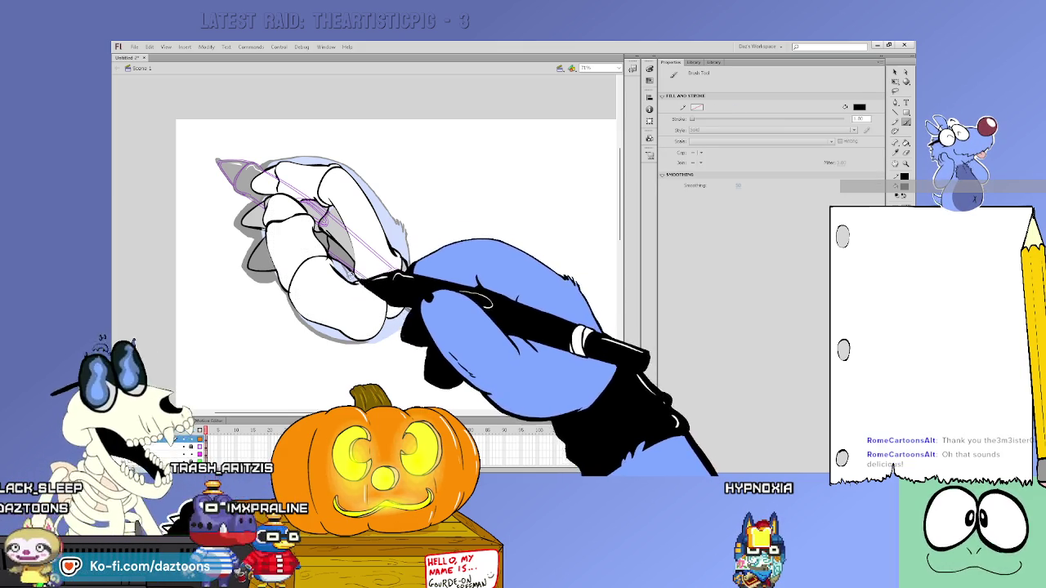
pyautogui.click(348, 282)
pyautogui.hotkey('ctrl', 'z')
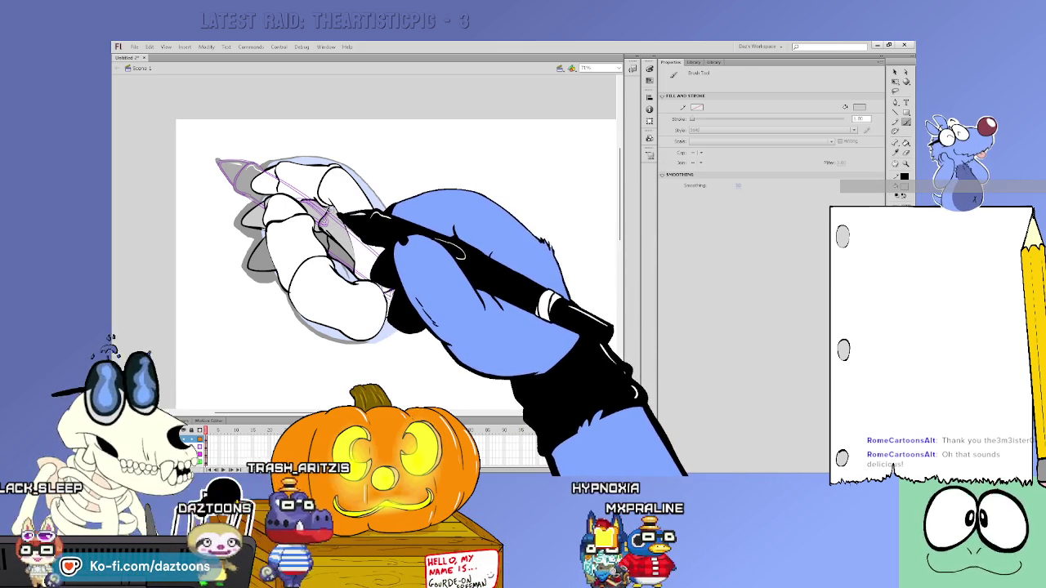
pyautogui.press('i')
pyautogui.press('k')
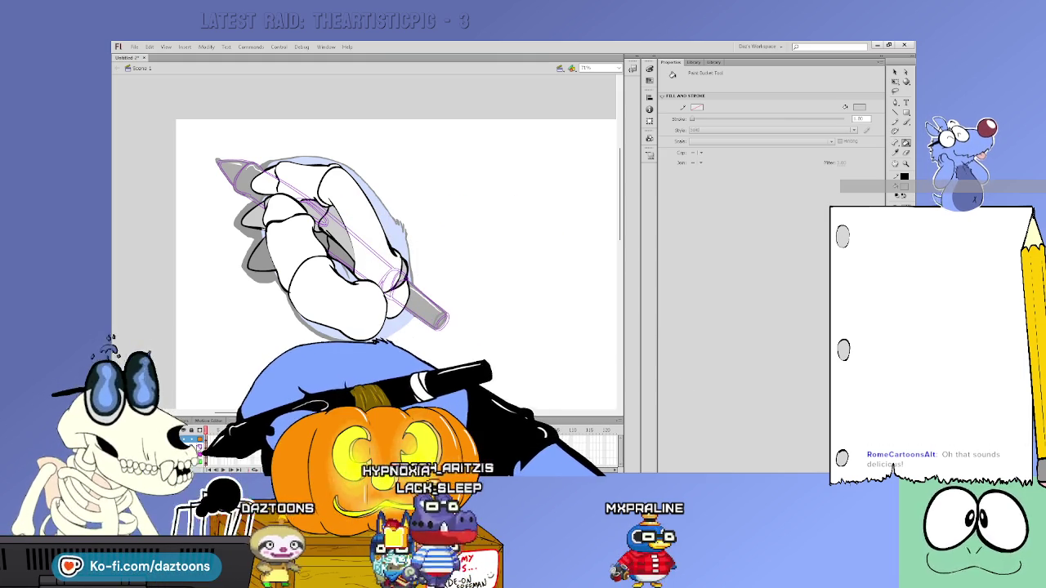
pyautogui.click(204, 431)
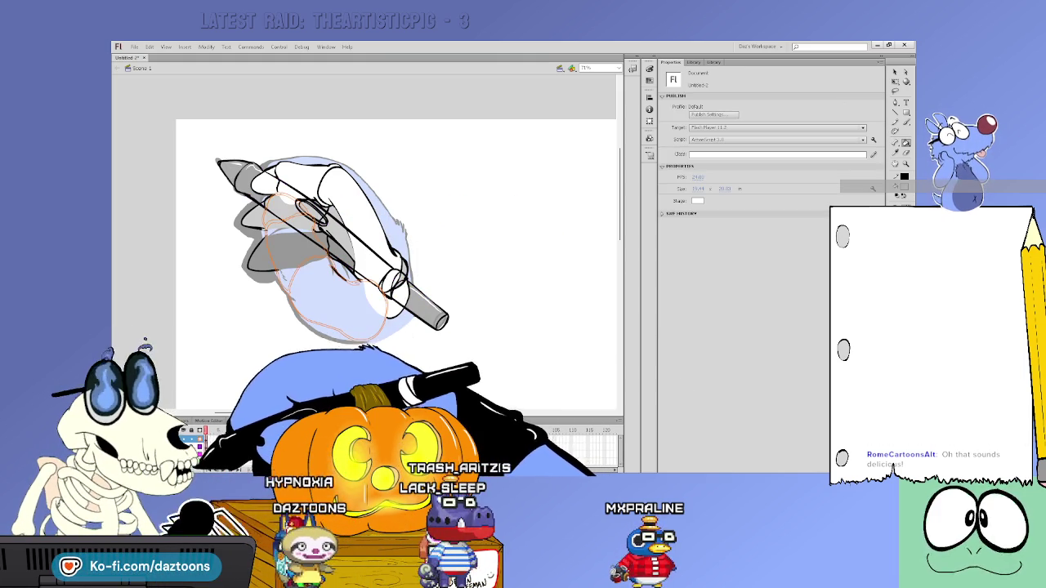
# Delete the light-blue fill and grey shading, then reselect the hand frame's artwork.
pyautogui.press('Delete')
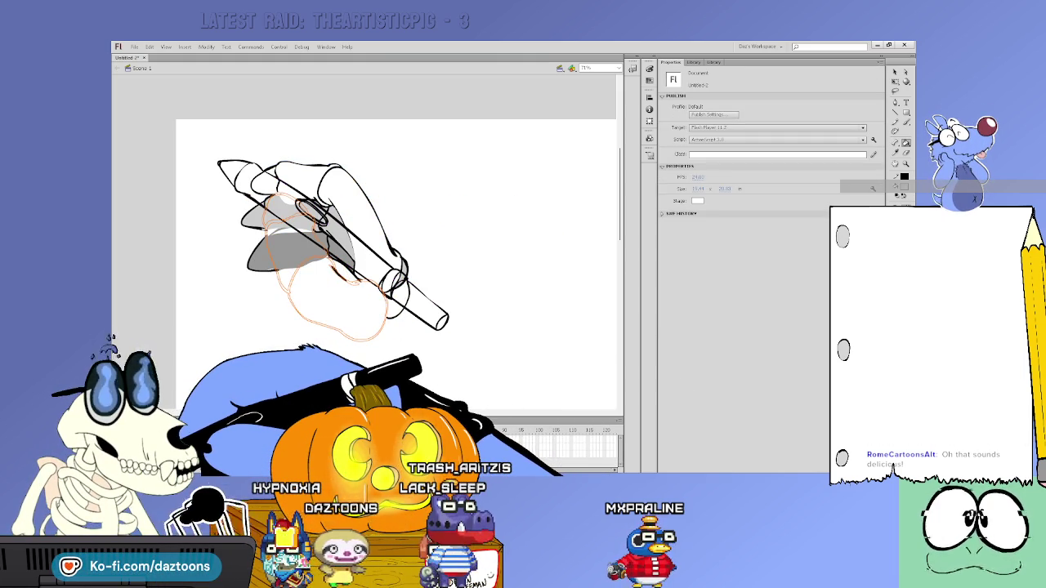
pyautogui.click(204, 438)
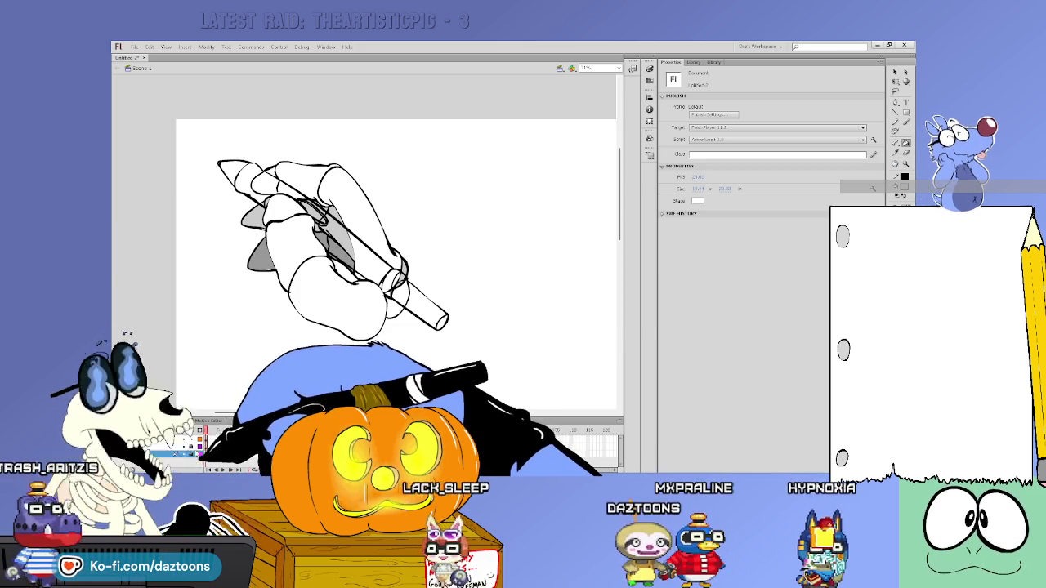
pyautogui.click(206, 441)
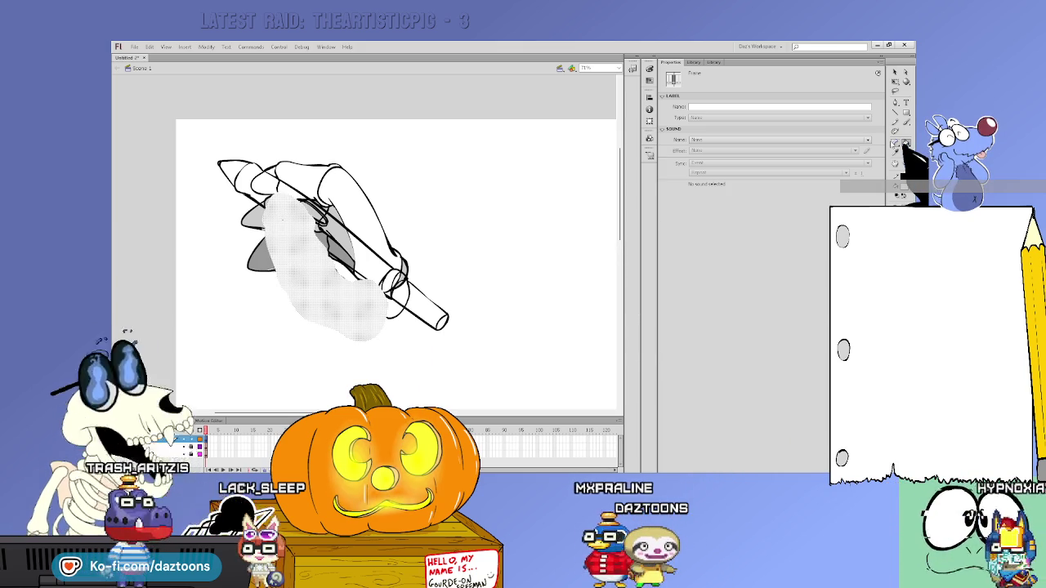
# Fill the hand plain white, then open the Library showing Symbol 1 and Hand.png.
pyautogui.click(905, 143)
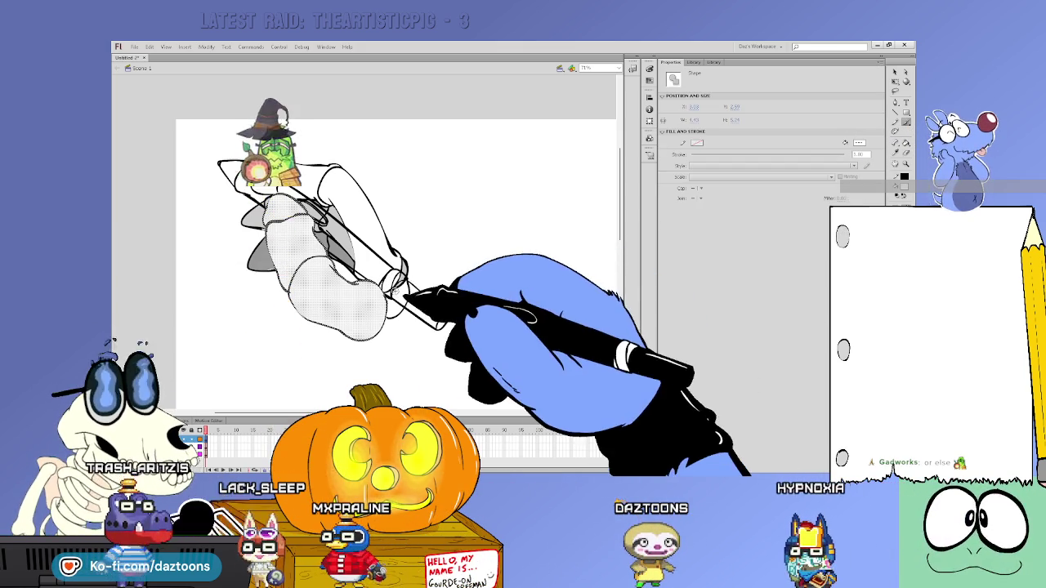
pyautogui.click(381, 282)
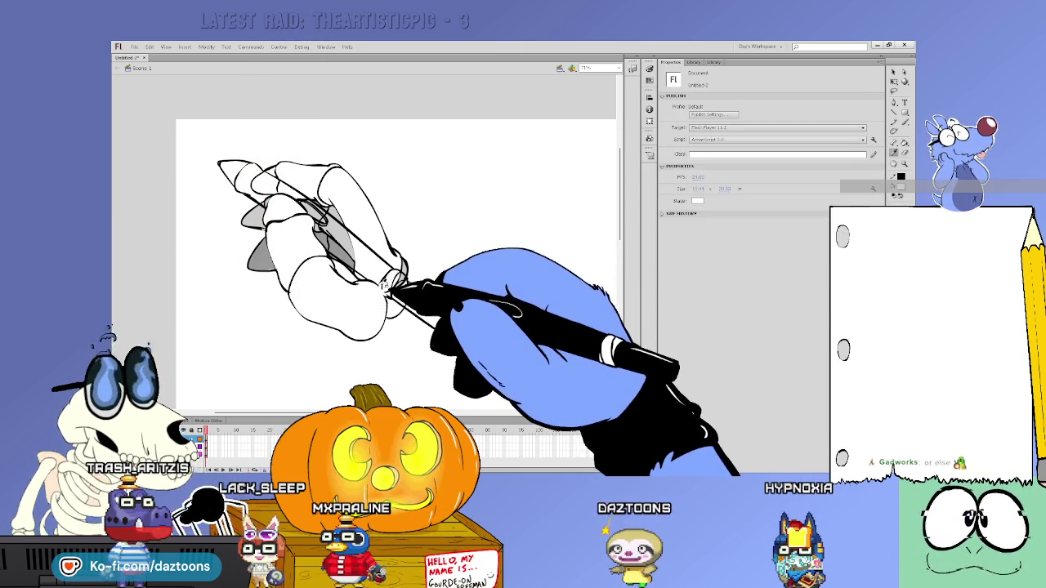
pyautogui.press('v')
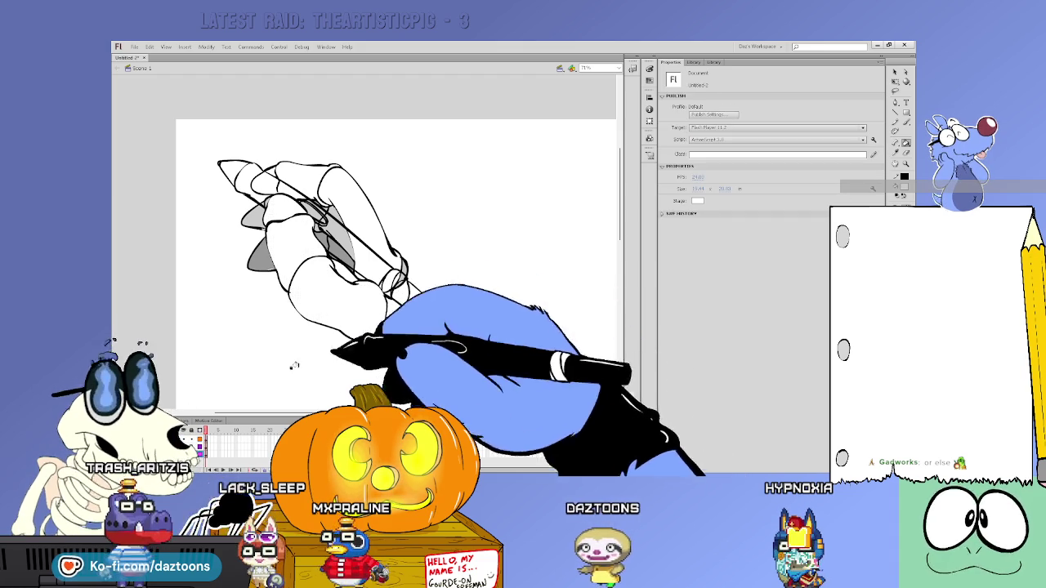
pyautogui.click(390, 288)
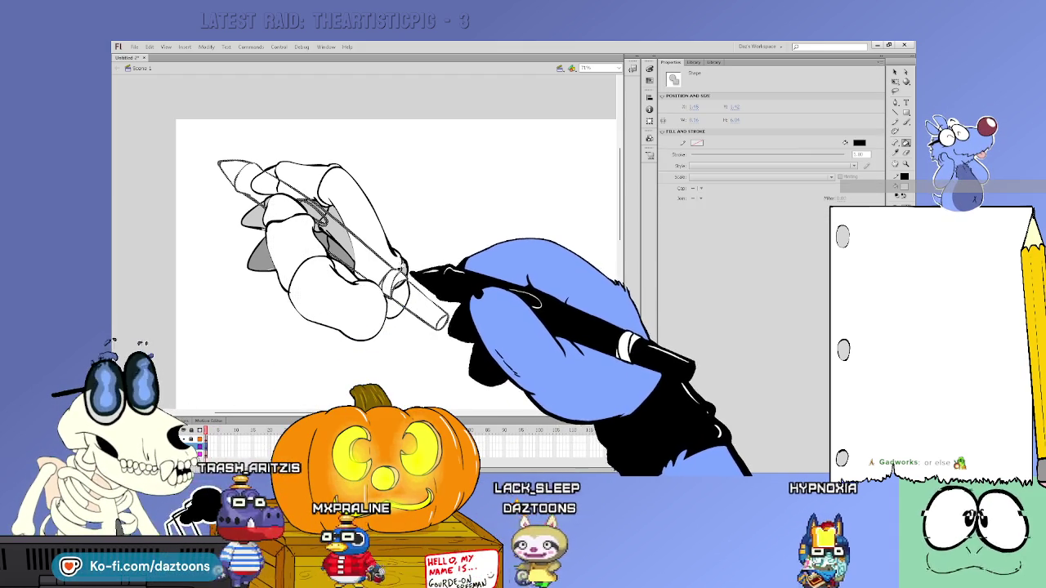
pyautogui.click(481, 278)
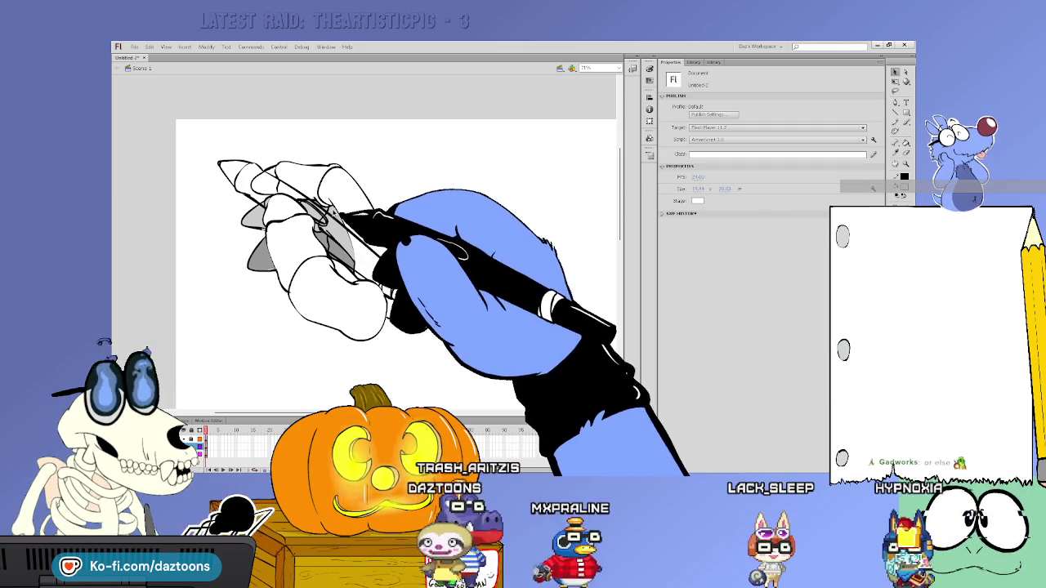
pyautogui.press('k')
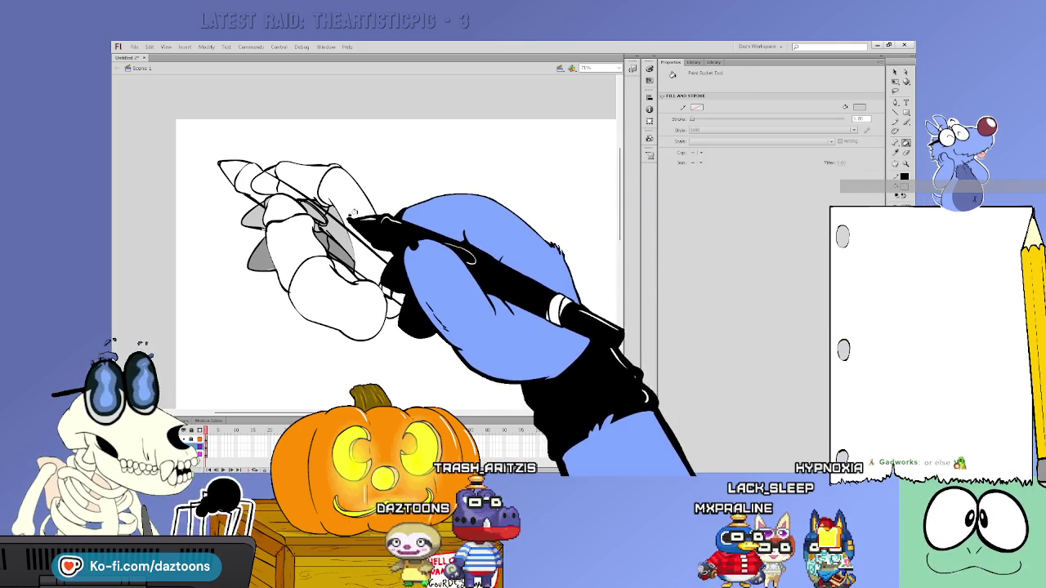
pyautogui.click(692, 62)
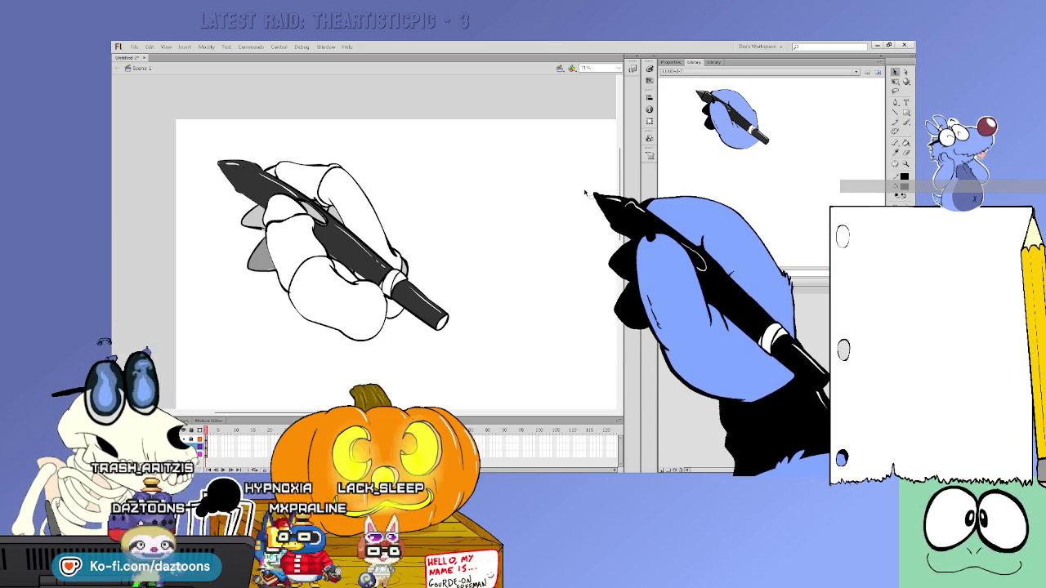
pyautogui.scroll(-1, 408, 175)
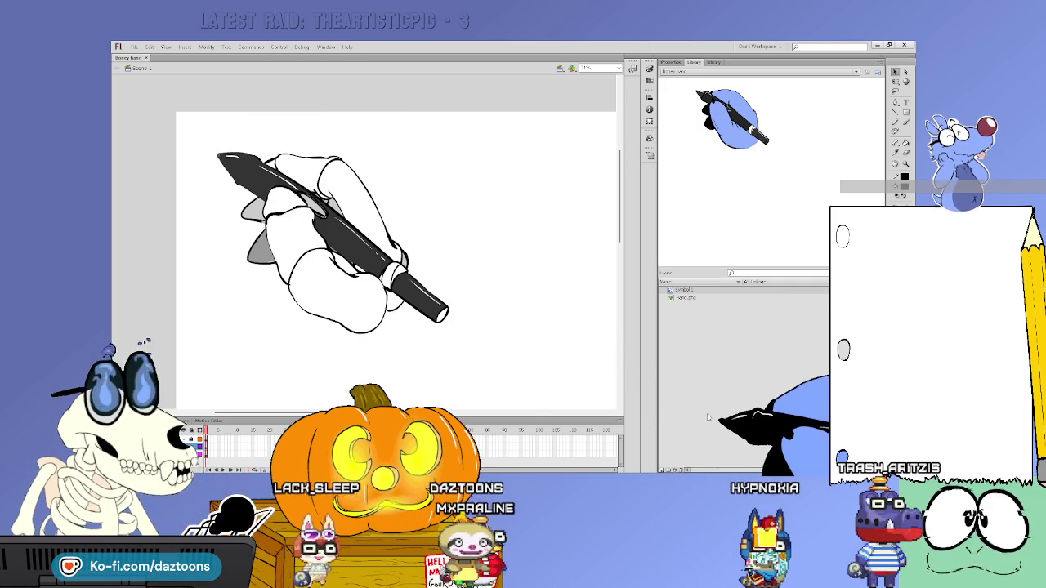
# Close the Boney hand document and create a new ActionScript 3.0 document.
pyautogui.click(146, 57)
pyautogui.click(359, 178)
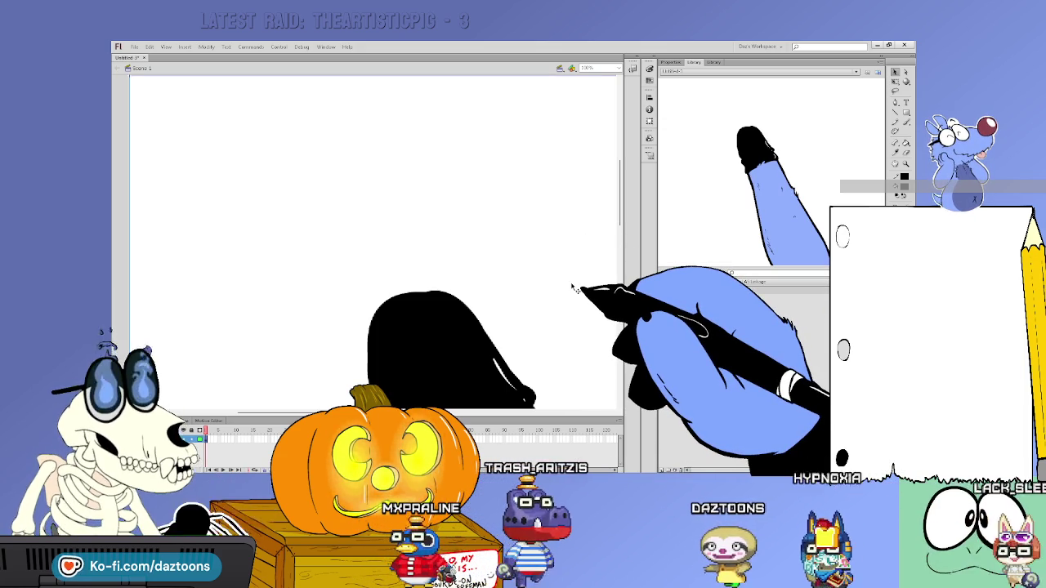
# Turn the arm reference grey with a Brightness colour effect and view the whole arm.
pyautogui.click(670, 62)
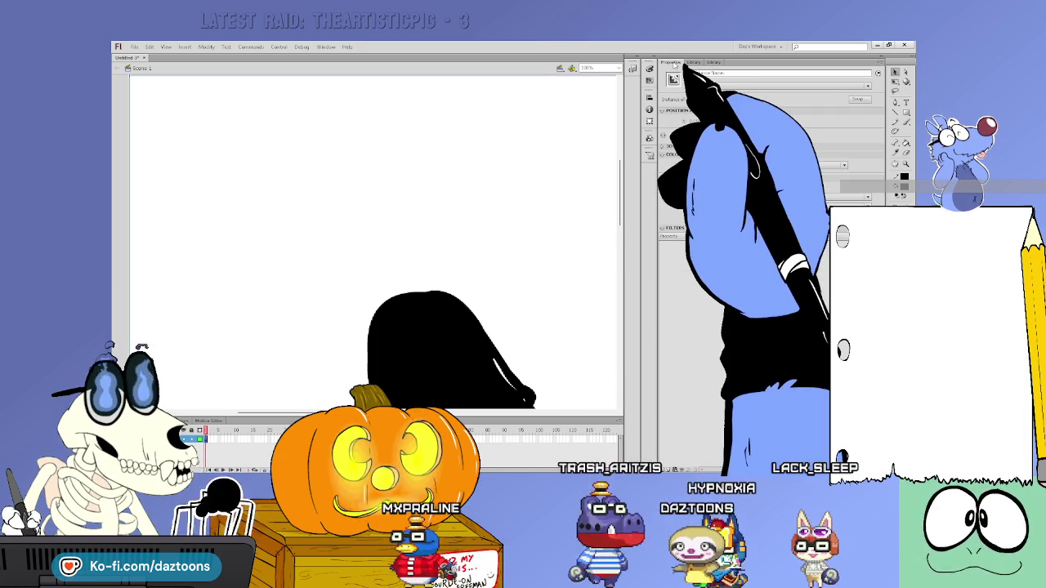
pyautogui.click(717, 165)
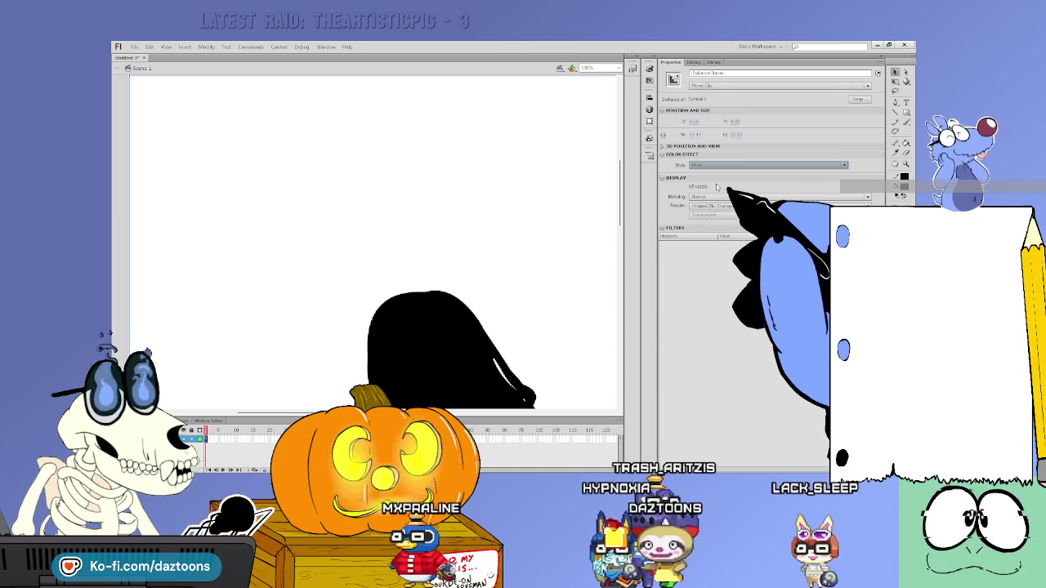
pyautogui.moveTo(754, 178); pyautogui.dragTo(805, 178)
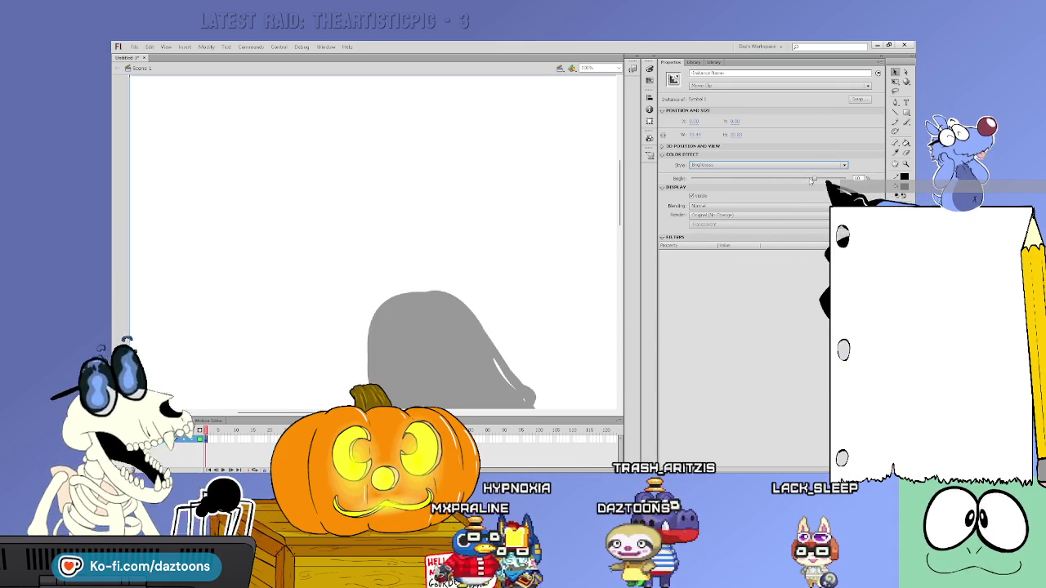
pyautogui.press('Escape')
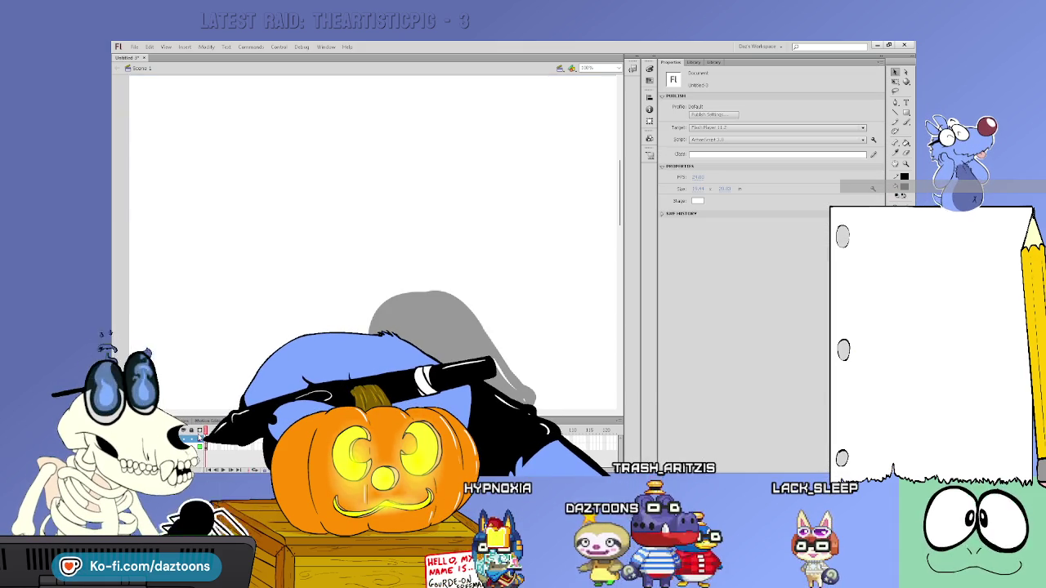
pyautogui.keyDown('alt'); pyautogui.click(600, 280); pyautogui.keyUp('alt')
pyautogui.scroll(-3, 615, 287)
pyautogui.moveTo(616, 287); pyautogui.dragTo(616, 280)
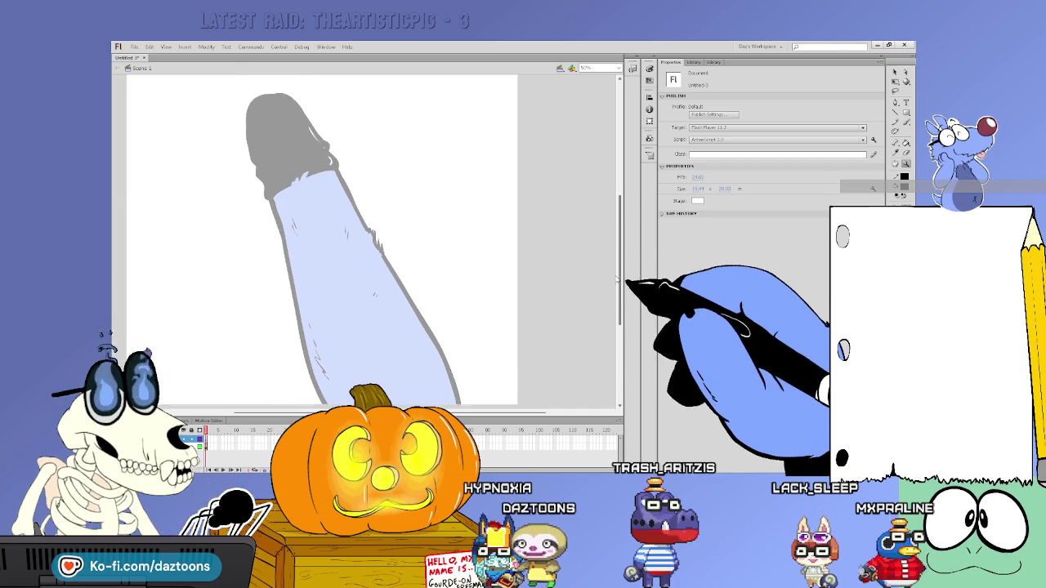
# Try a black brush outline along the sleeve, undoing the badly placed stroke.
pyautogui.press('b')
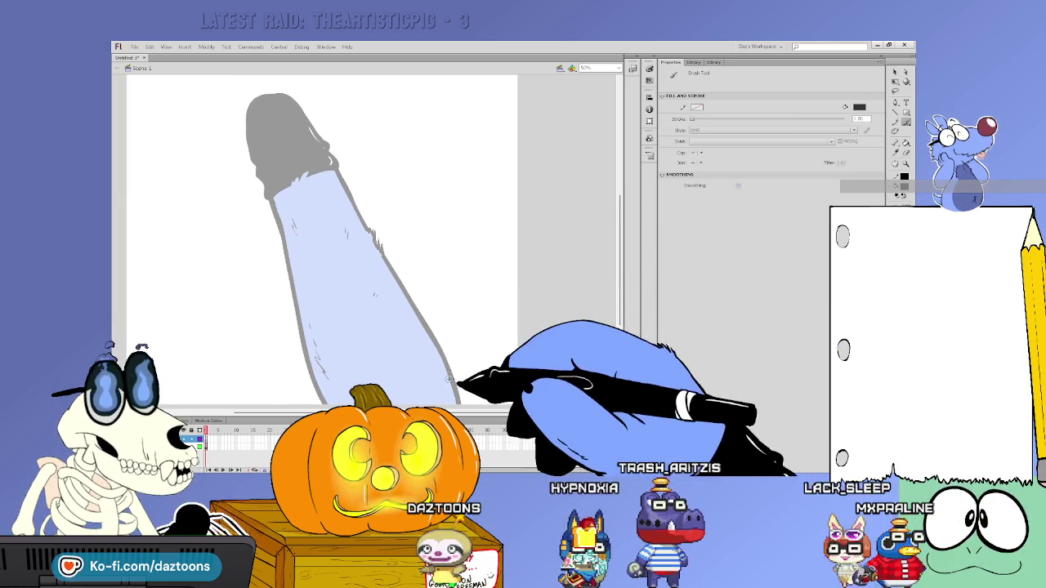
pyautogui.moveTo(619, 249); pyautogui.dragTo(621, 255)
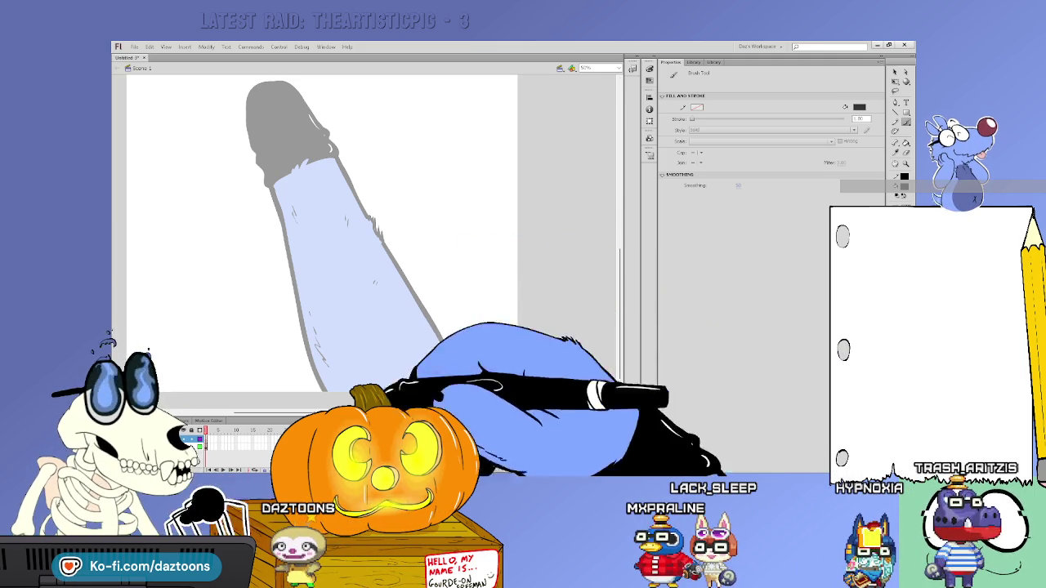
pyautogui.hotkey('ctrl', '=')
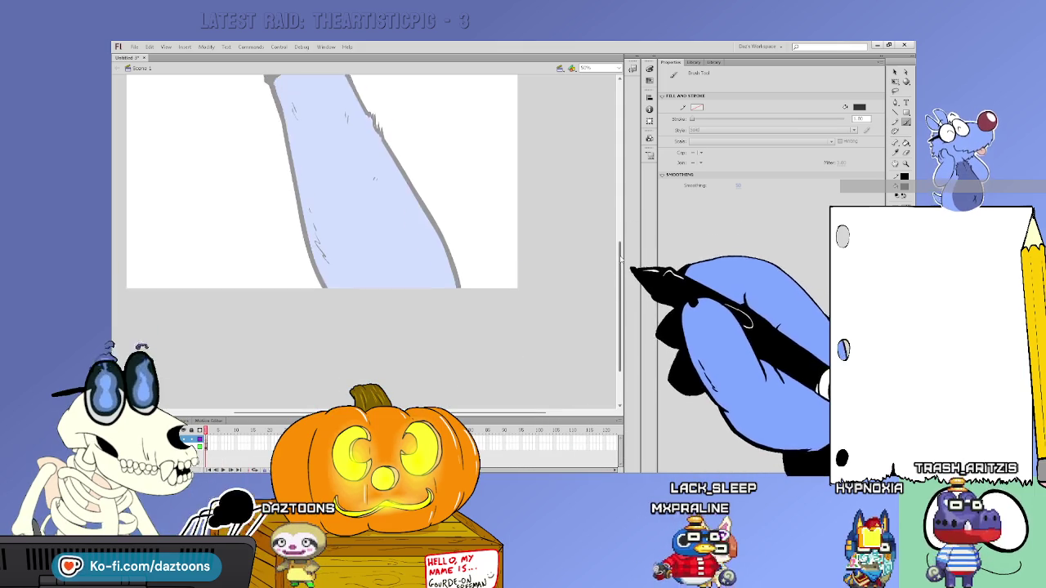
pyautogui.hotkey('ctrl', '-')
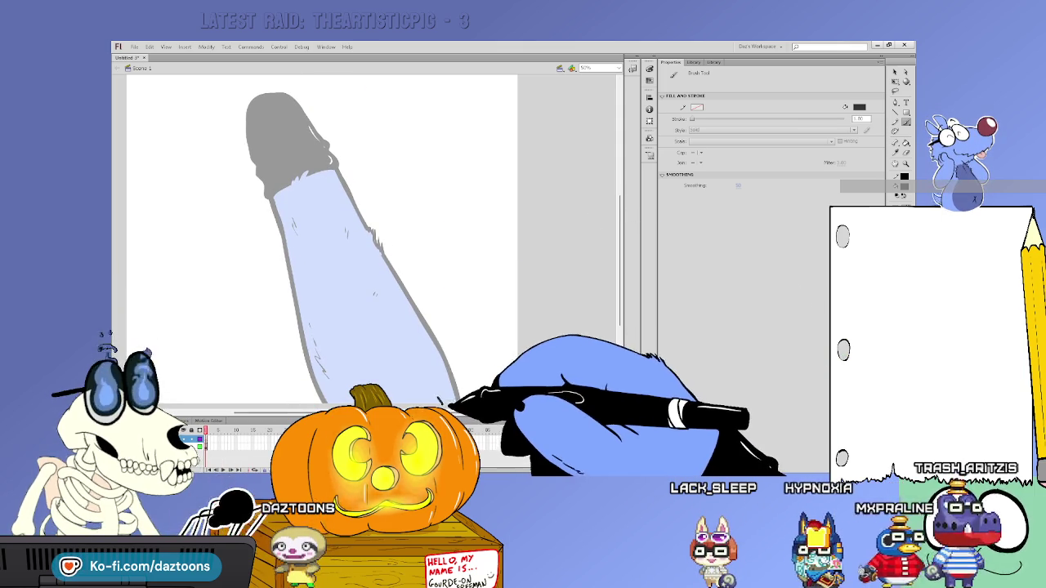
pyautogui.moveTo(441, 400); pyautogui.dragTo(339, 198)
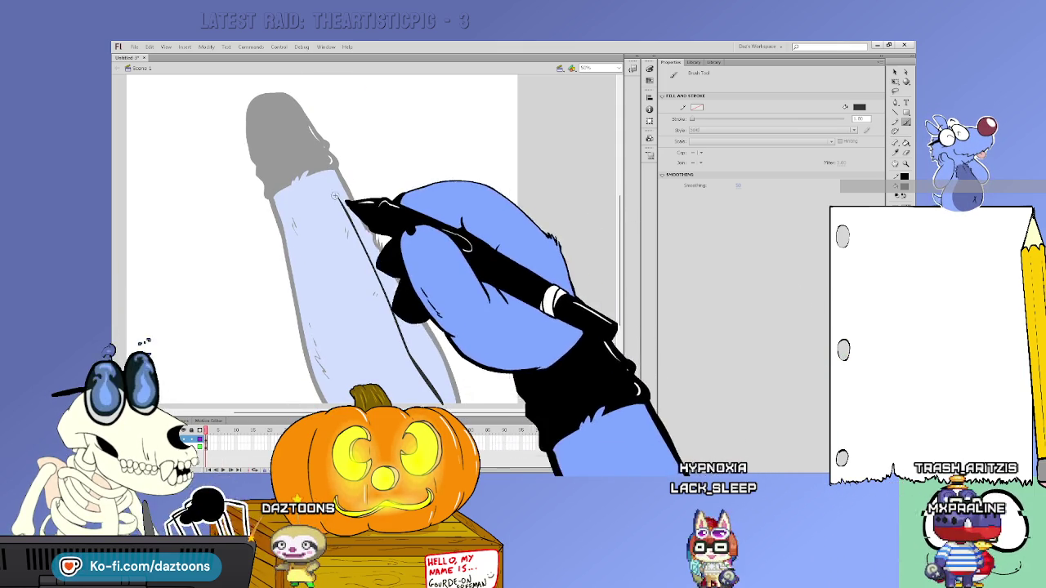
pyautogui.hotkey('ctrl', 'z')
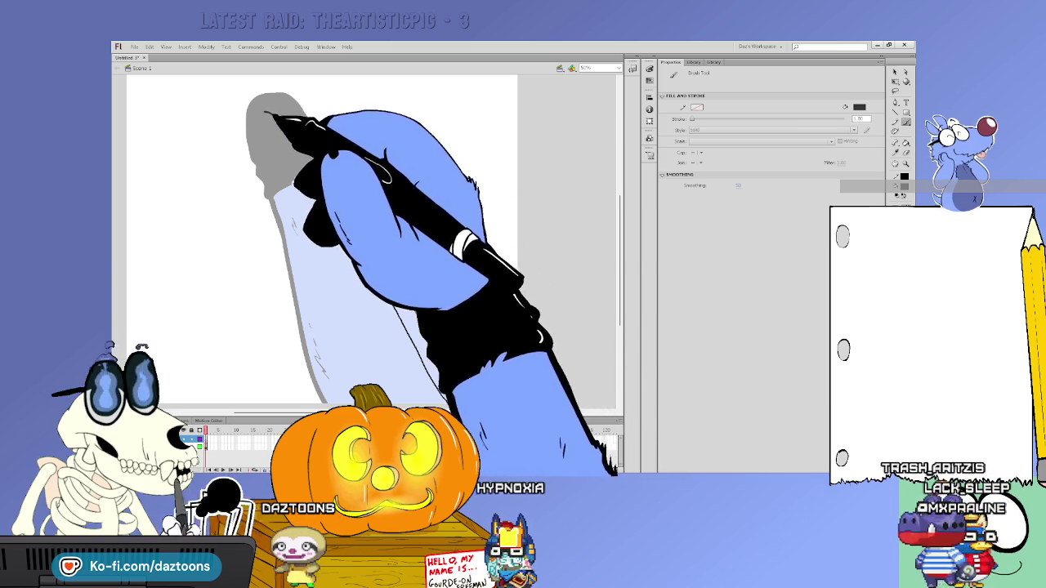
# Outline the rounded top tip and trace long strokes down the arm, then pick white fill.
pyautogui.moveTo(322, 154); pyautogui.dragTo(268, 165)
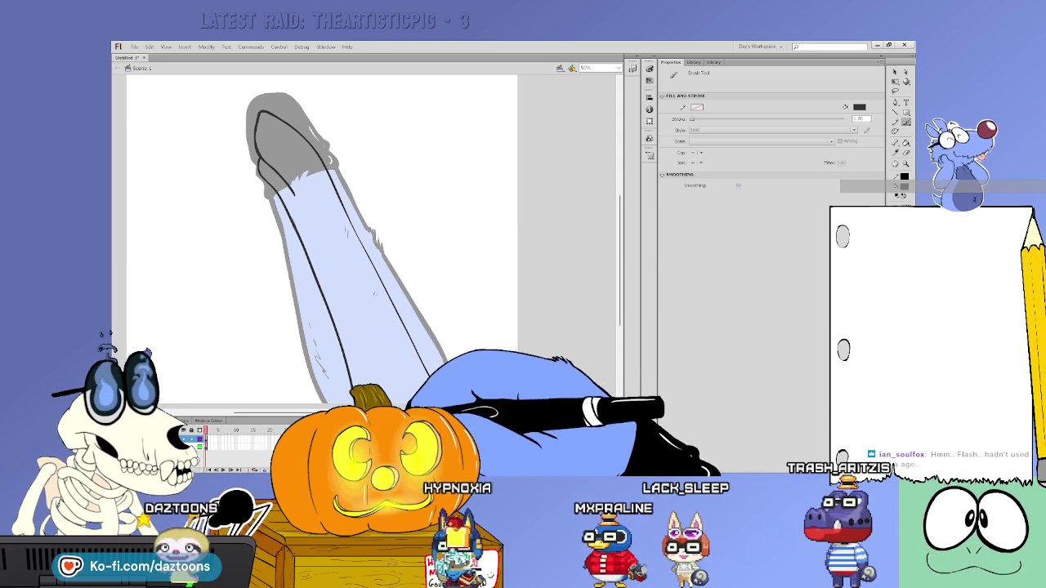
pyautogui.scroll(-1, 618, 233)
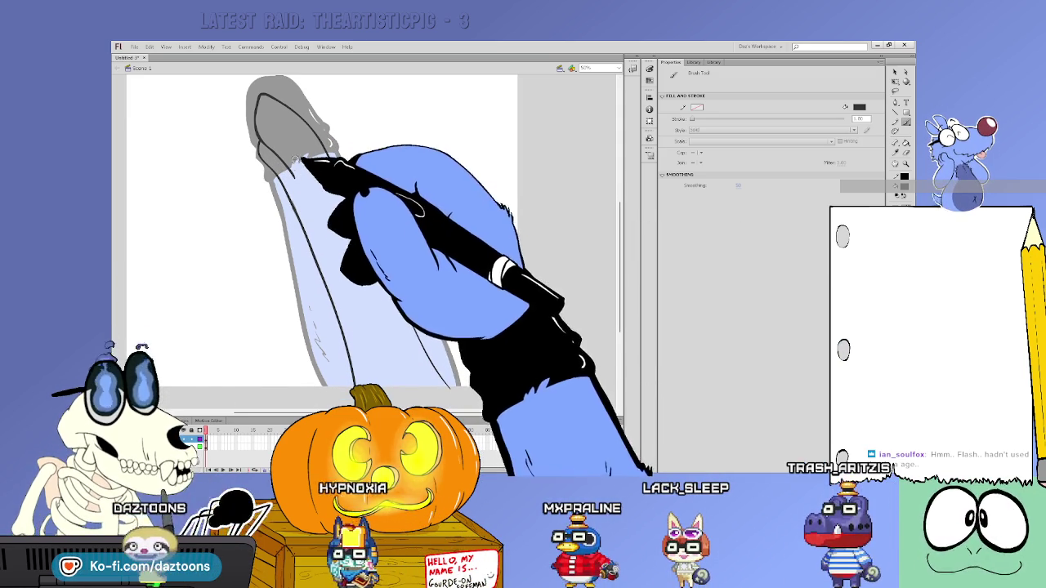
pyautogui.moveTo(286, 164)
pyautogui.mouseDown()
pyautogui.moveTo(361, 299)
pyautogui.moveTo(391, 382)
pyautogui.mouseUp()
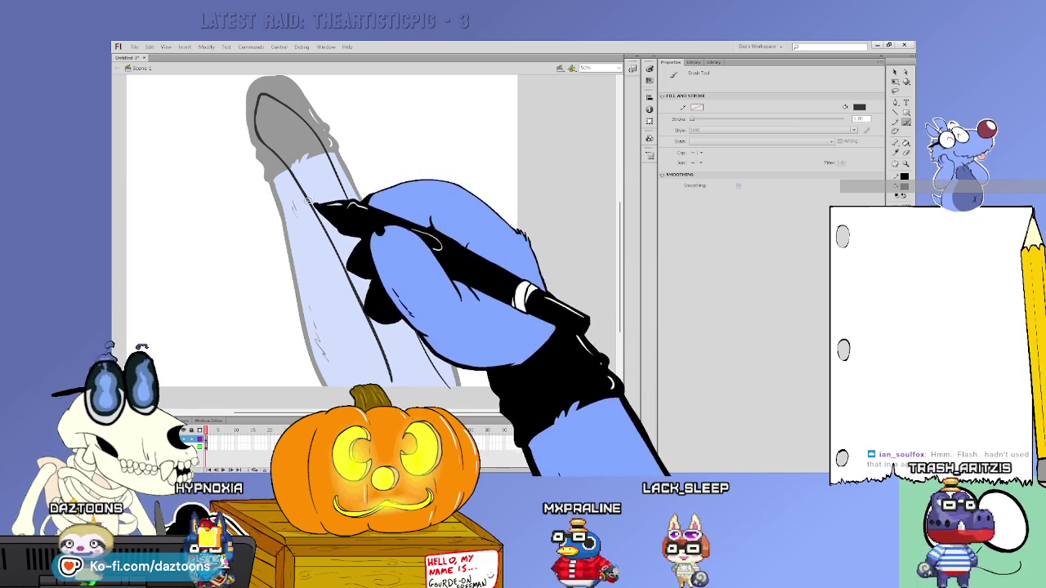
pyautogui.moveTo(326, 204); pyautogui.dragTo(392, 376)
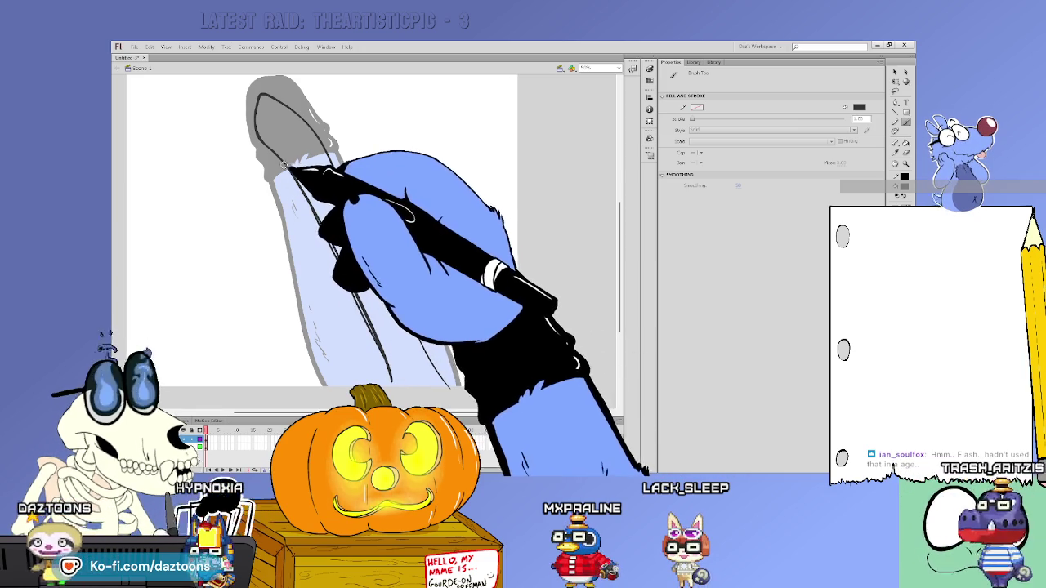
pyautogui.moveTo(298, 178); pyautogui.dragTo(391, 358)
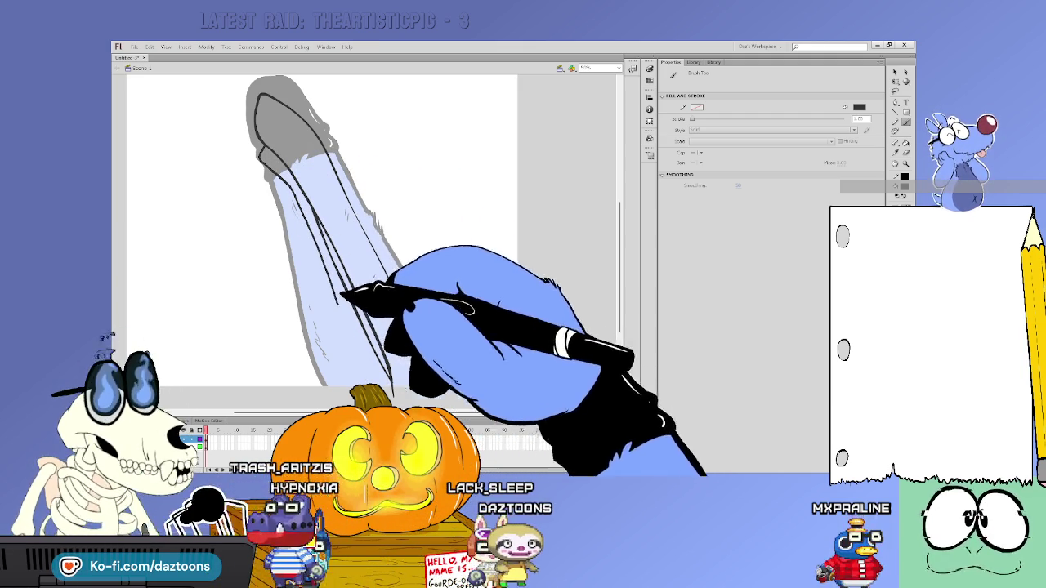
pyautogui.press('v')
pyautogui.press('b')
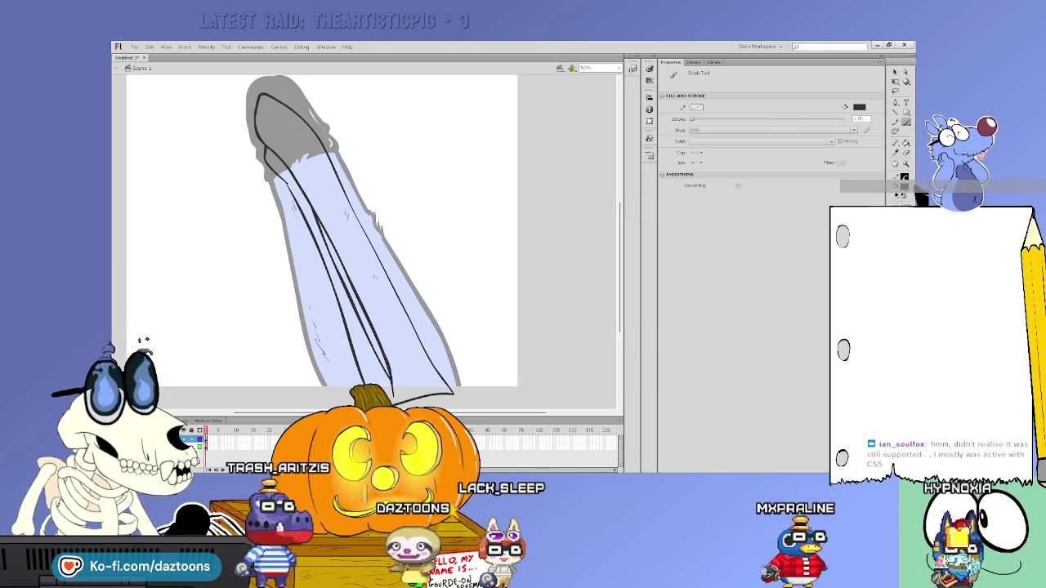
pyautogui.click(905, 142)
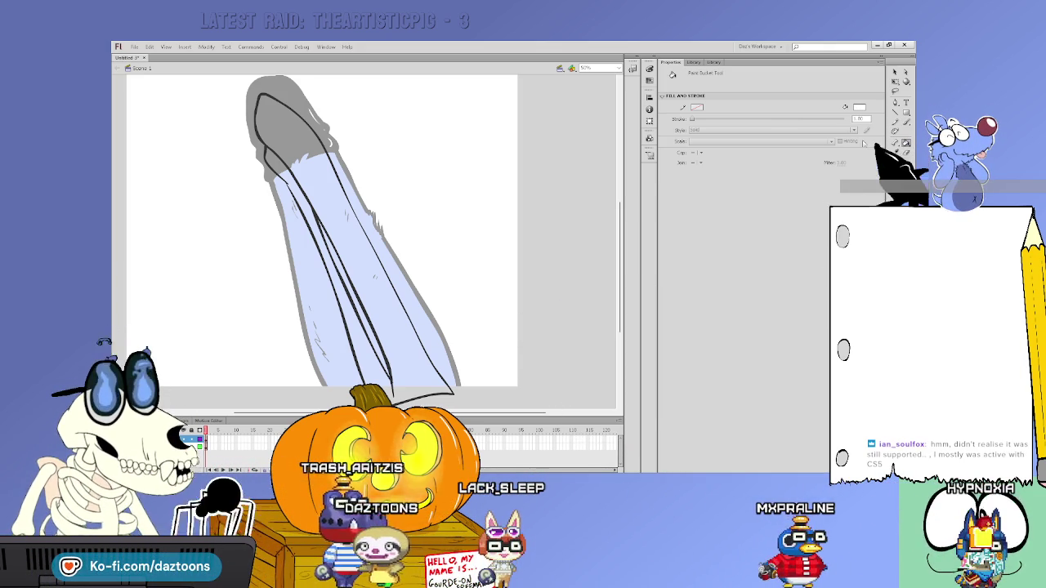
# Fill the remaining region inside the arm outline with white and hide the grey-and-blue reference layer.
pyautogui.click(323, 196)
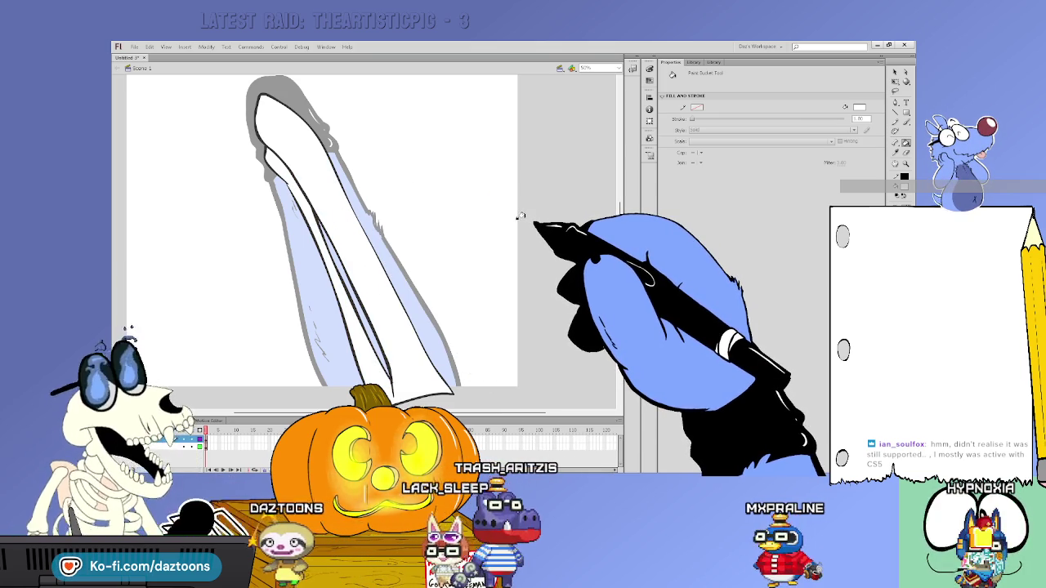
pyautogui.click(894, 72)
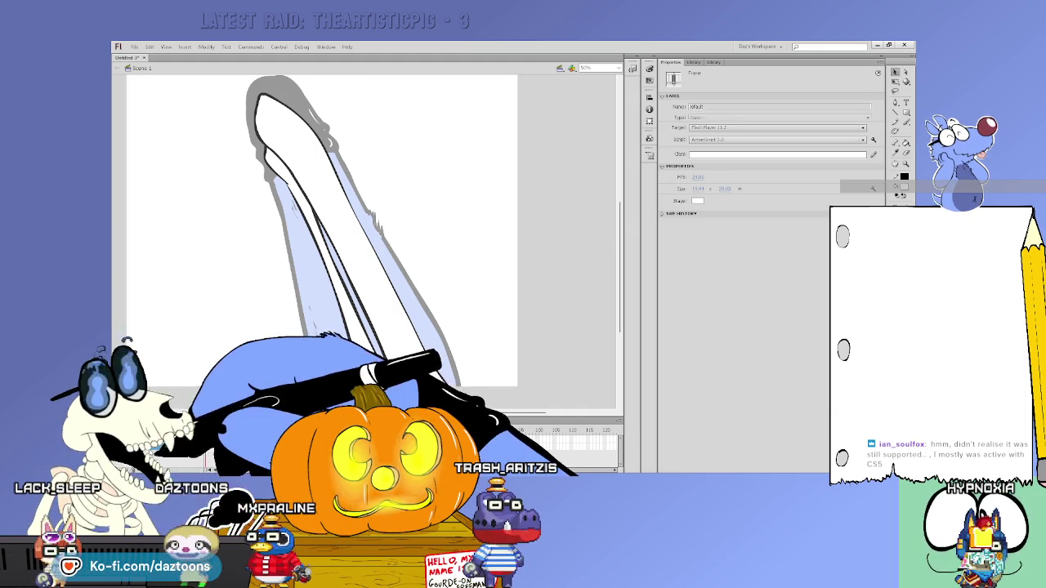
pyautogui.click(183, 446)
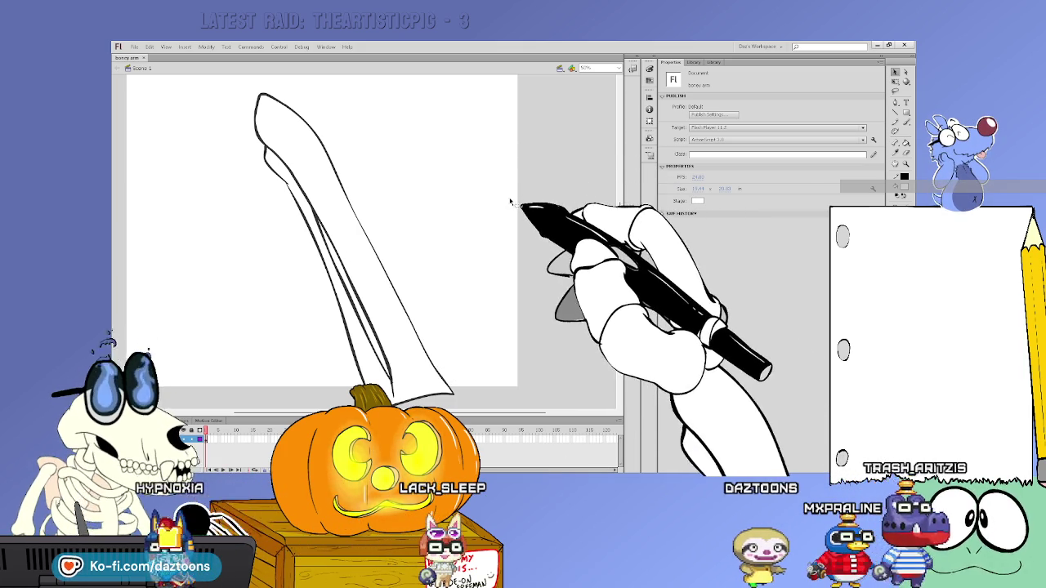
# Close the boney arm document and start a new blank ActionScript 3.0 document.
pyautogui.click(143, 58)
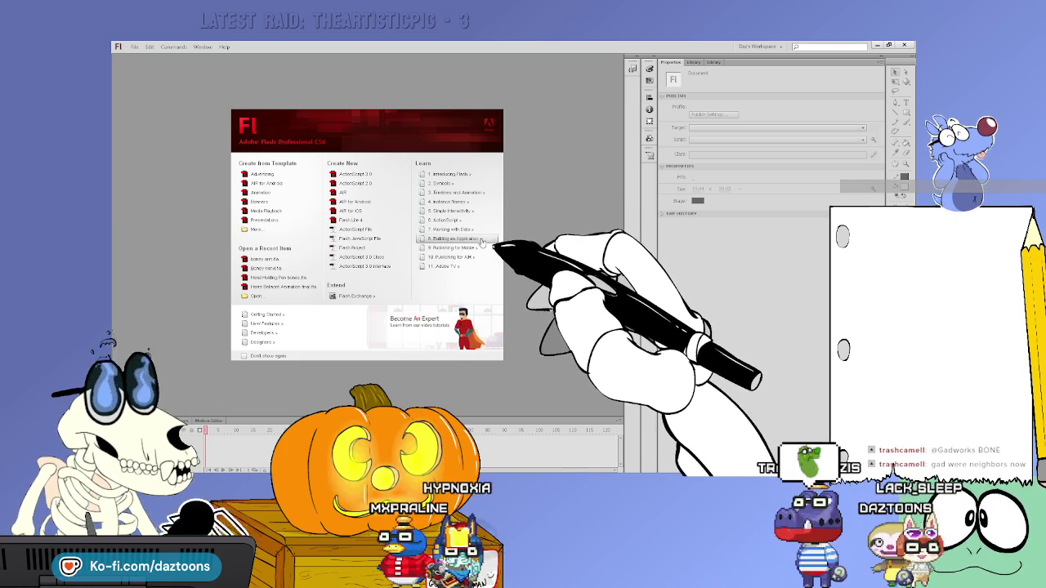
pyautogui.click(360, 174)
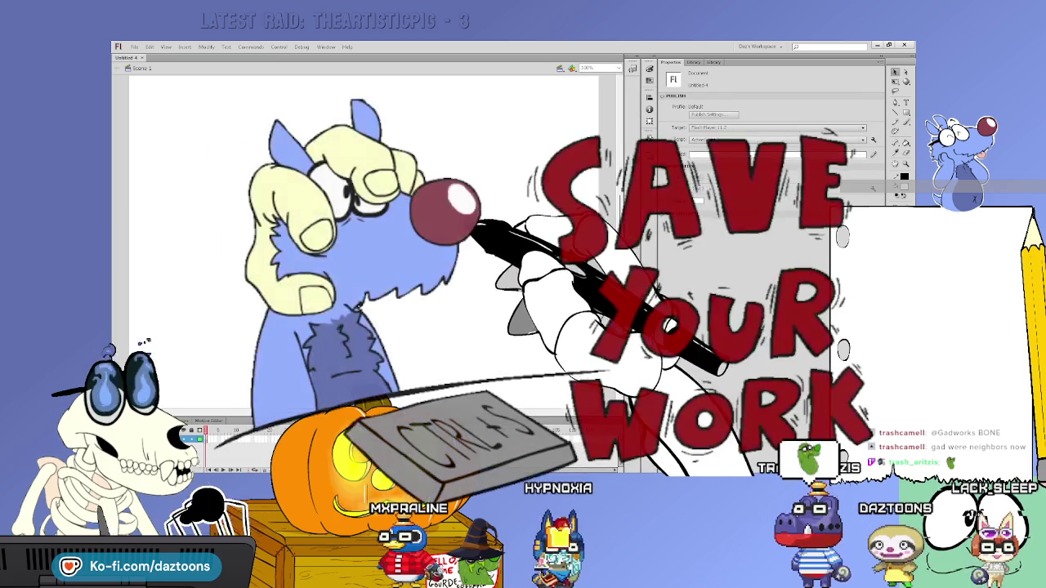
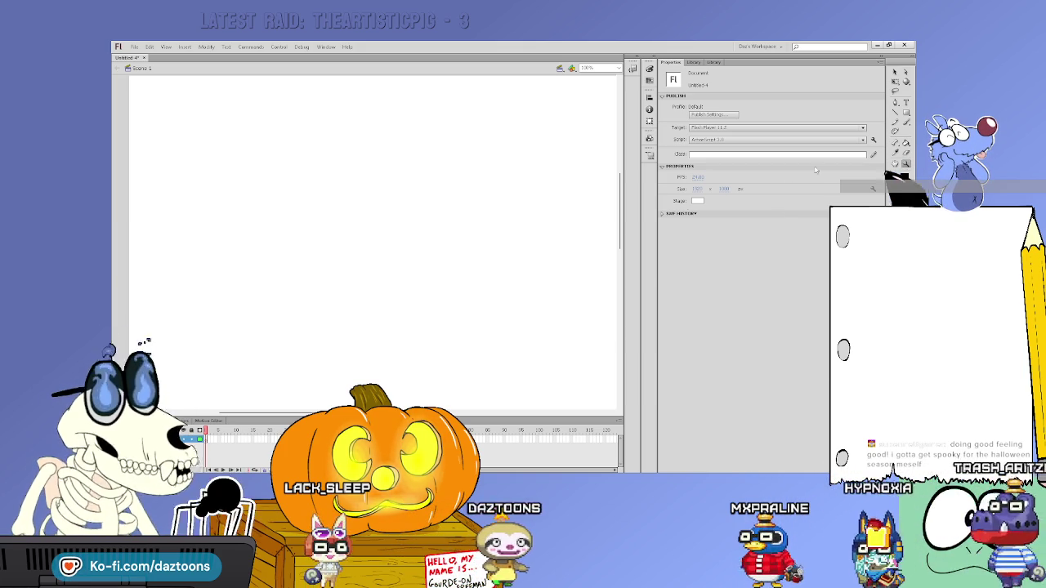
# Zoom out to fit the whole blank stage, marquee over it, and choose the Brush tool.
pyautogui.hotkey('ctrl', '-')
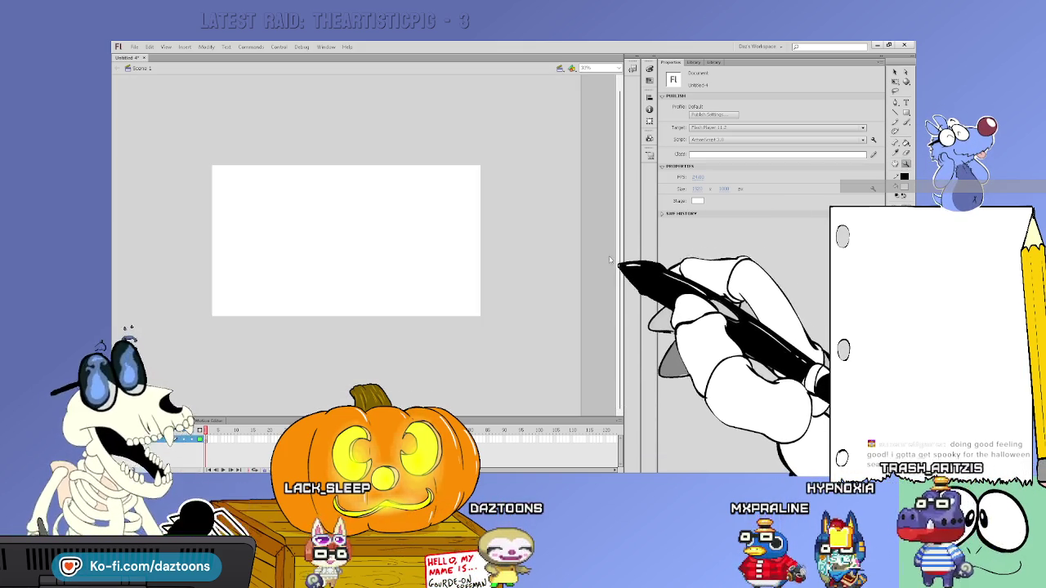
pyautogui.moveTo(485, 317); pyautogui.dragTo(207, 158)
pyautogui.click(905, 121)
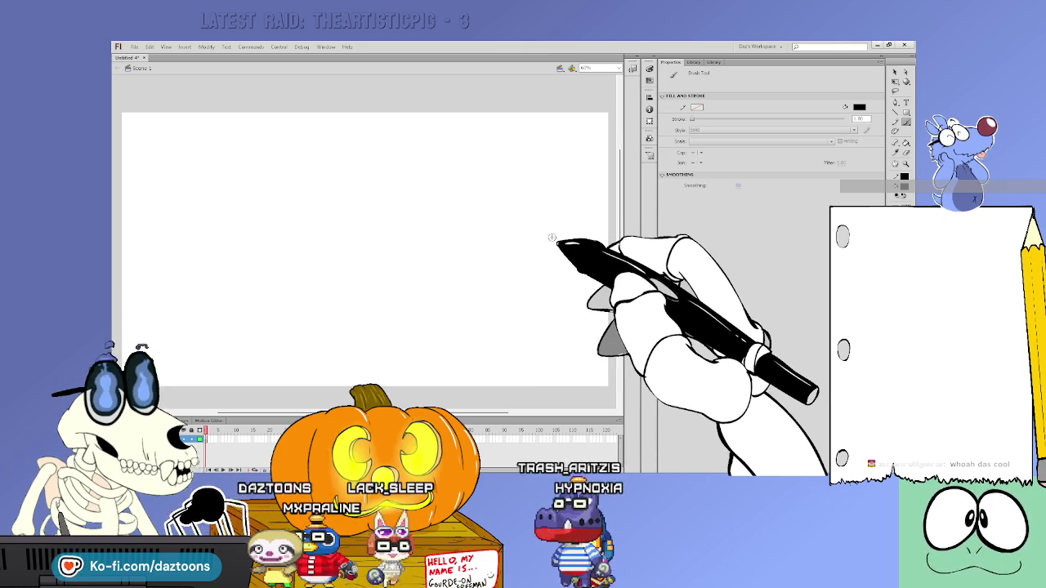
pyautogui.moveTo(464, 237); pyautogui.dragTo(515, 260)
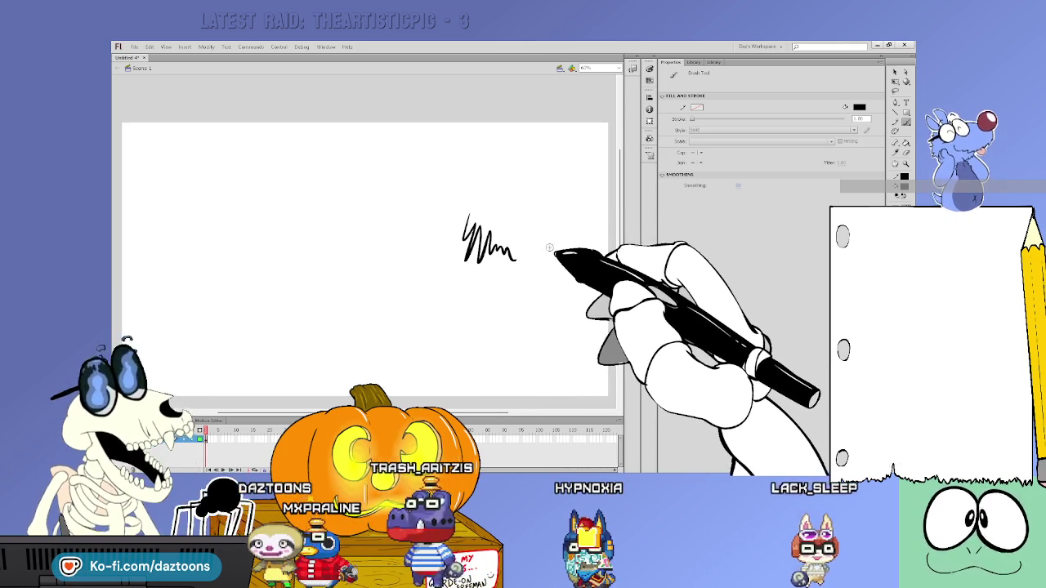
pyautogui.hotkey('ctrl', 'z')
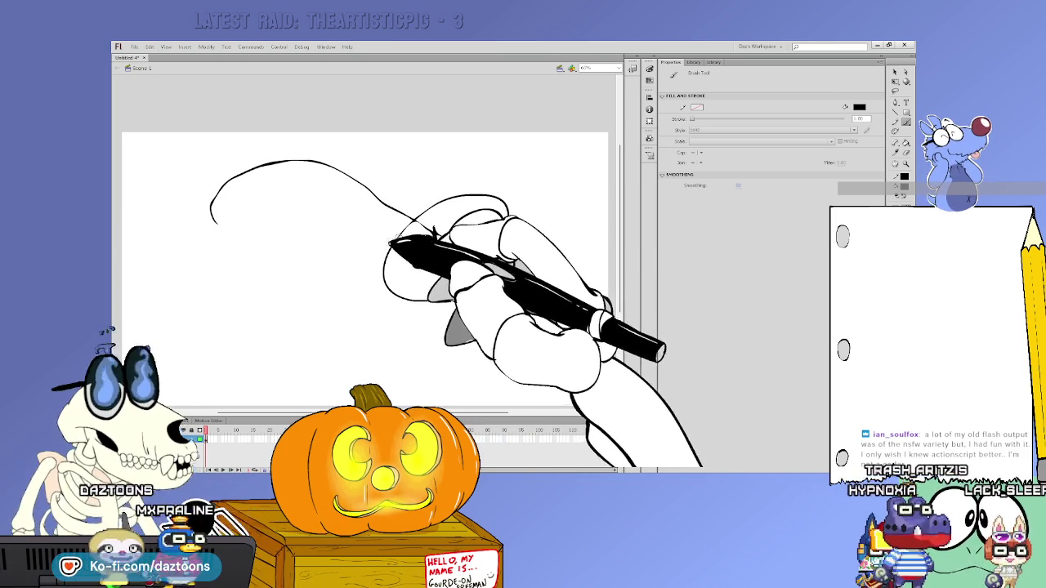
pyautogui.moveTo(386, 246); pyautogui.dragTo(508, 196)
pyautogui.hotkey('ctrl', 'a')
pyautogui.press('Delete')
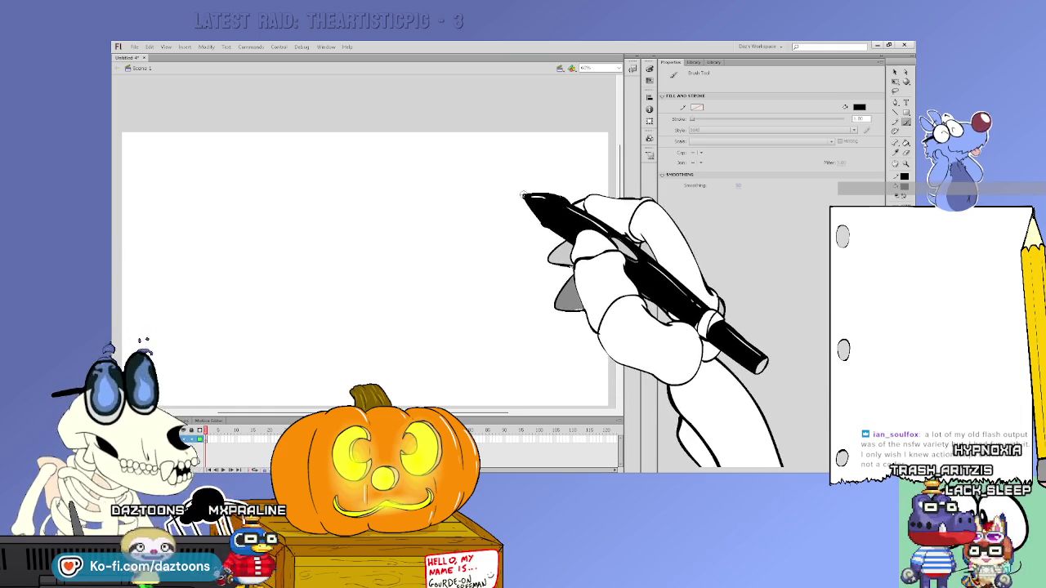
pyautogui.moveTo(619, 187); pyautogui.dragTo(623, 206)
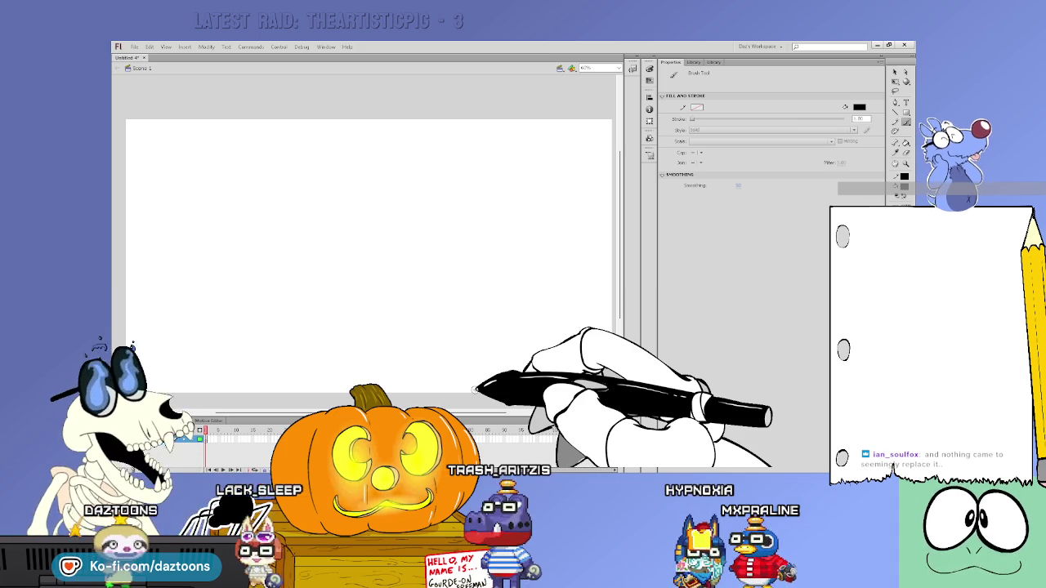
# Paint a looping zigzag scribble and magnify it with the Zoom tool.
pyautogui.moveTo(368, 186); pyautogui.dragTo(398, 255)
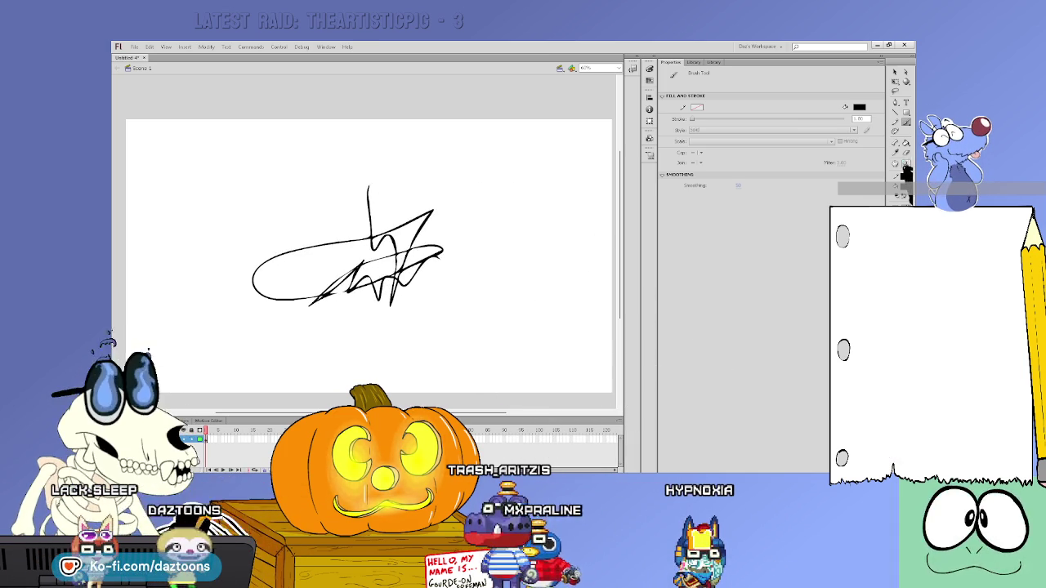
pyautogui.click(905, 163)
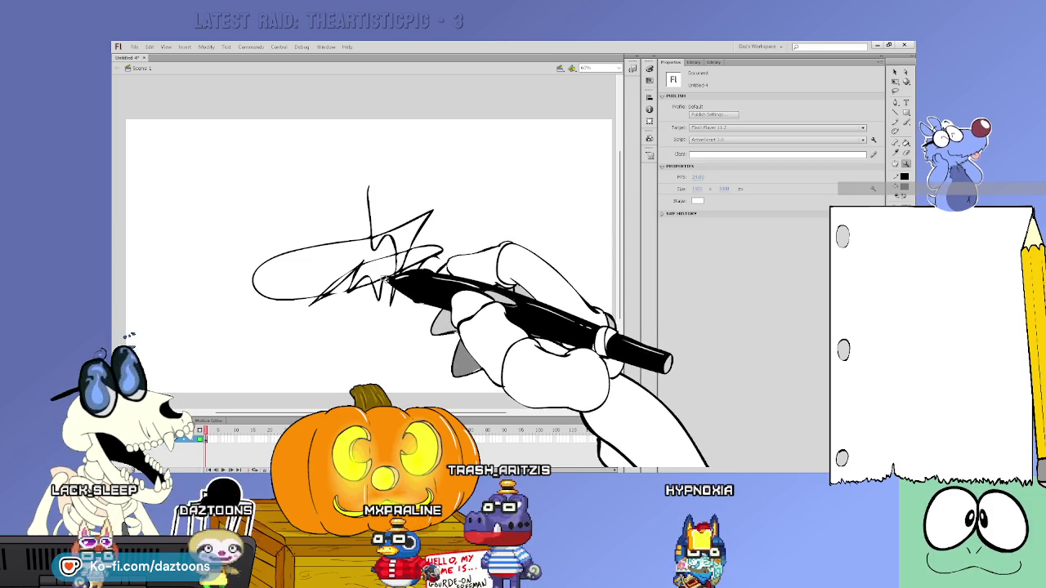
pyautogui.click(387, 279)
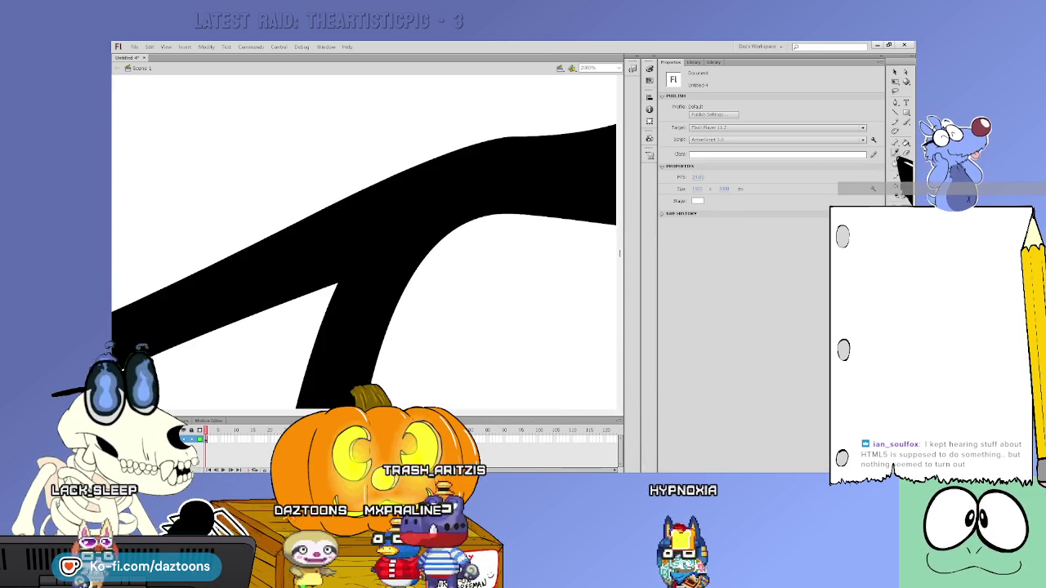
# Zoom back out twice and marquee-select the entire scribble.
pyautogui.hotkey('ctrl', '-')
pyautogui.hotkey('ctrl', '-')
pyautogui.hotkey('ctrl', '-')
pyautogui.hotkey('ctrl', '-')
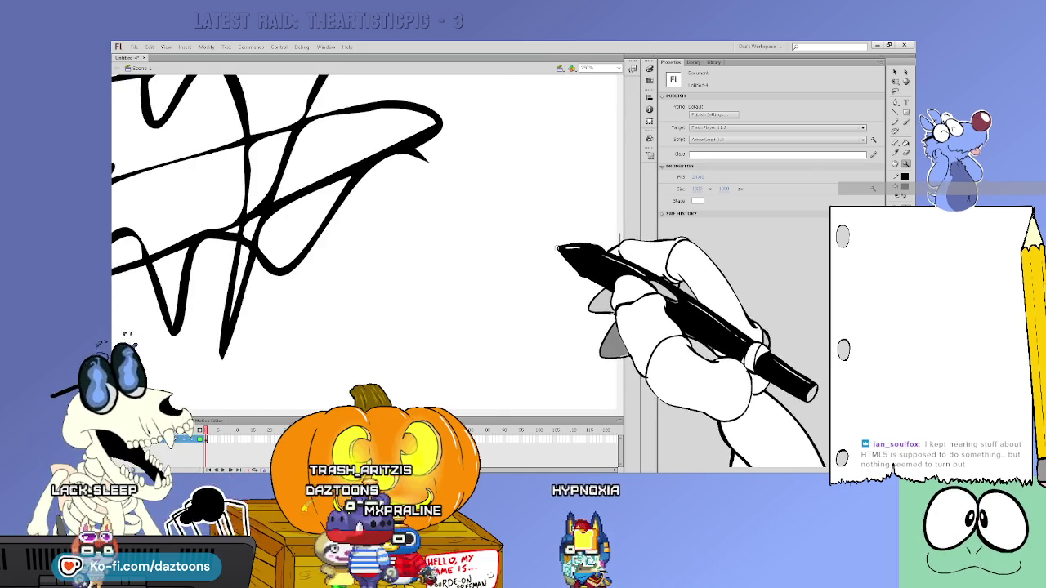
pyautogui.hotkey('ctrl', '-')
pyautogui.hotkey('ctrl', '-')
pyautogui.hotkey('ctrl', '-')
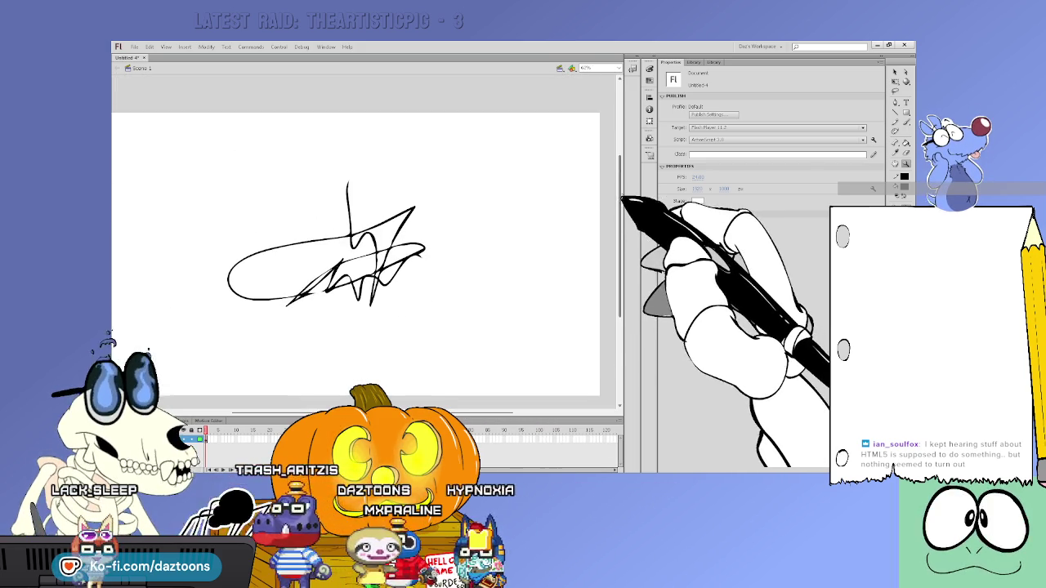
pyautogui.click(893, 72)
pyautogui.moveTo(163, 169); pyautogui.dragTo(510, 360)
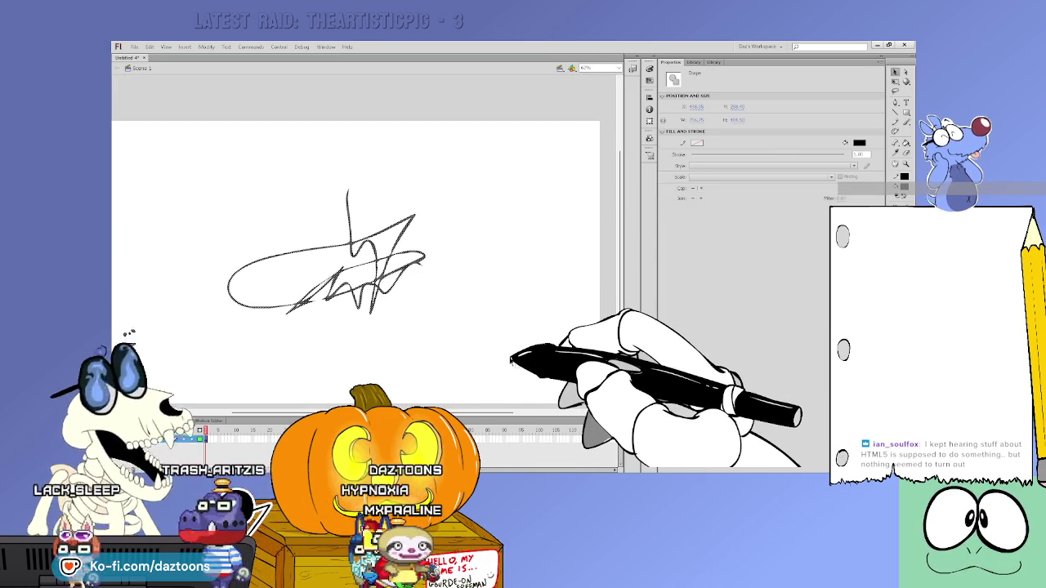
# Delete the selected brush scribble from the stage.
pyautogui.press('Delete')
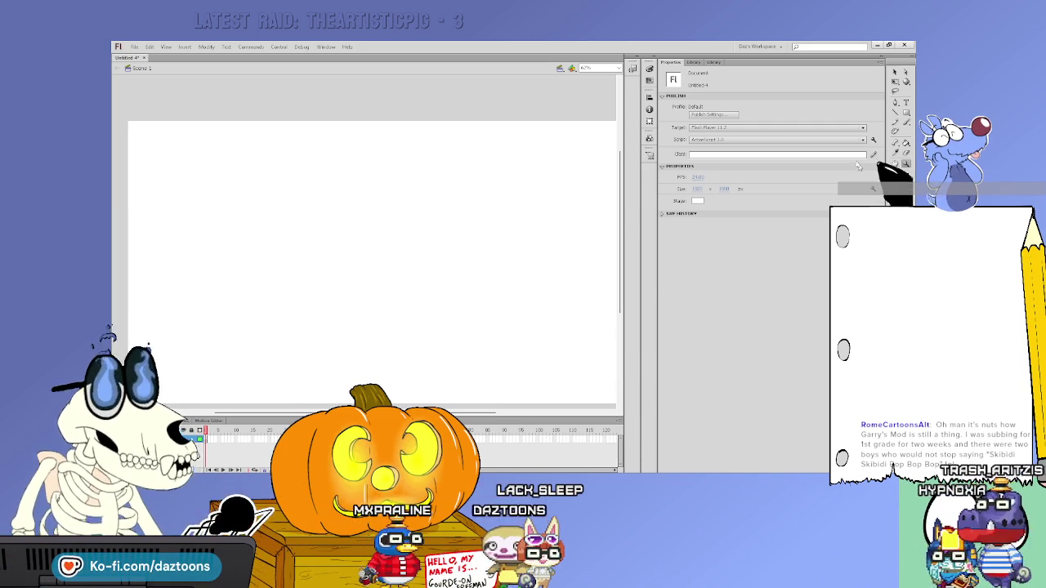
# Zoom out, then zoom in so the blank white stage fills the work area.
pyautogui.hotkey('ctrl', '-')
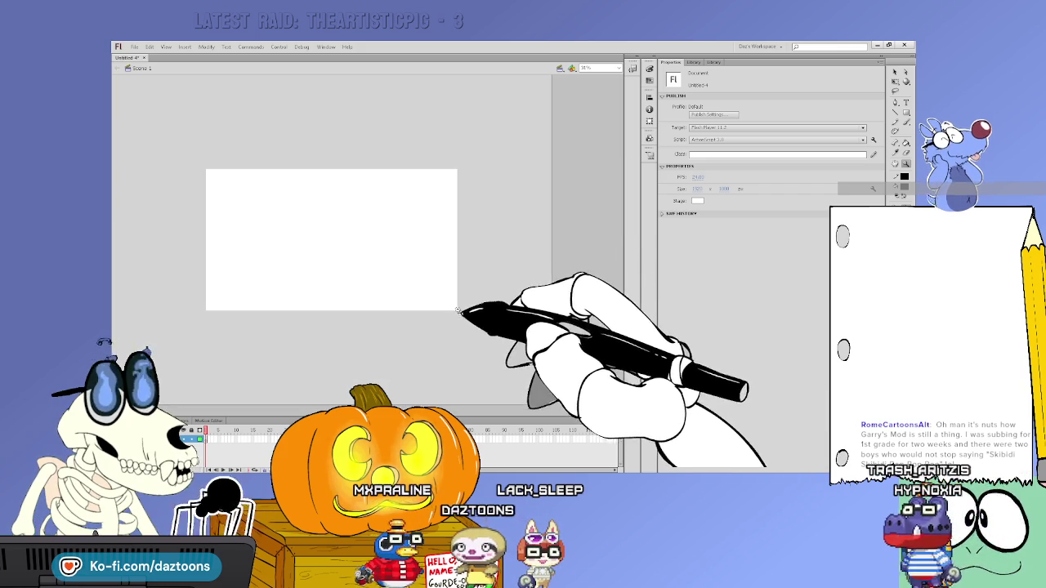
pyautogui.hotkey('ctrl', '=')
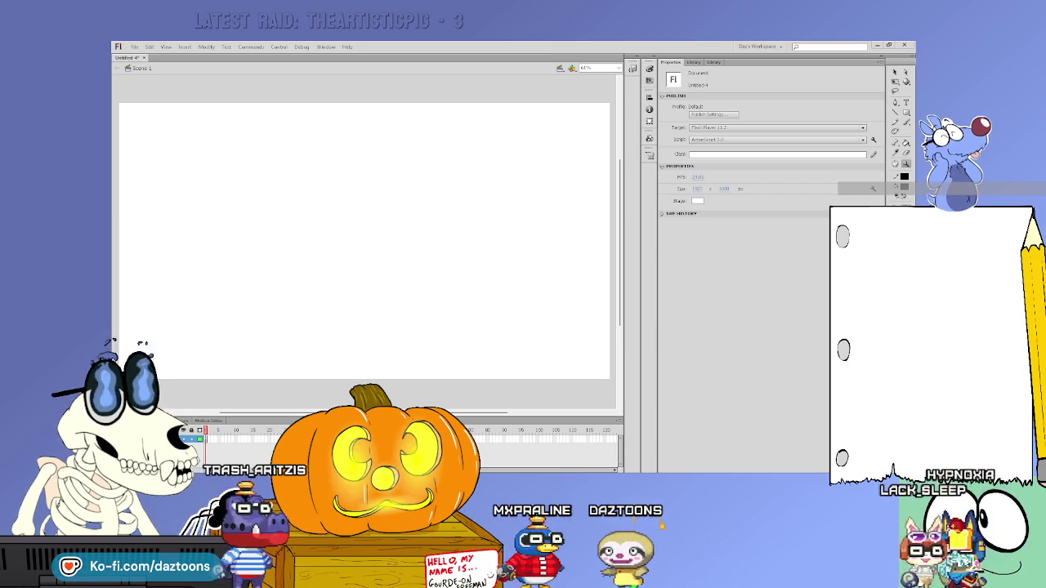
# Switch to the Brush tool and paste the BBC2 test-card bitmap onto the stage.
pyautogui.scroll(1, 364, 245)
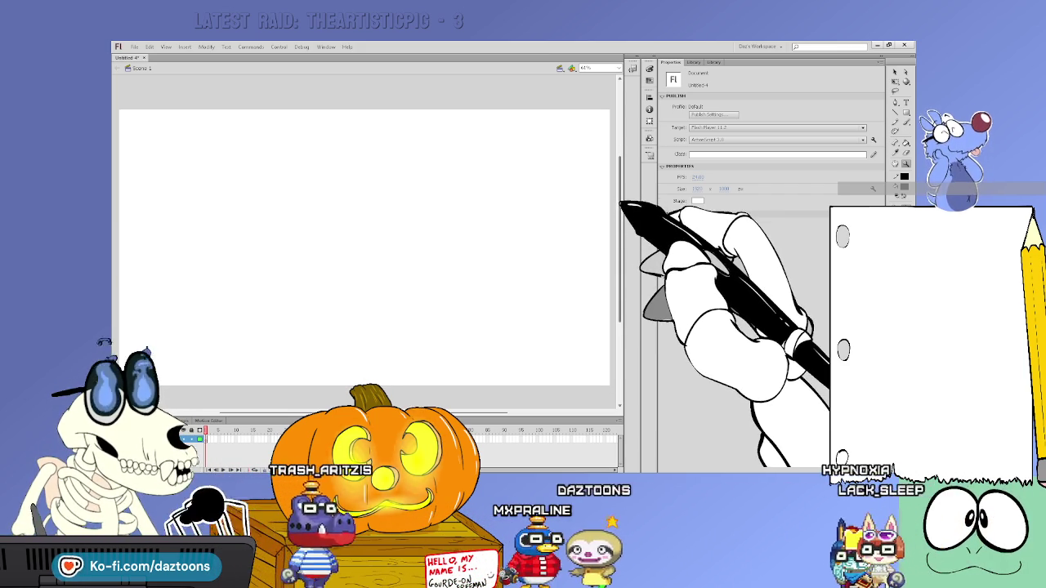
pyautogui.press('b')
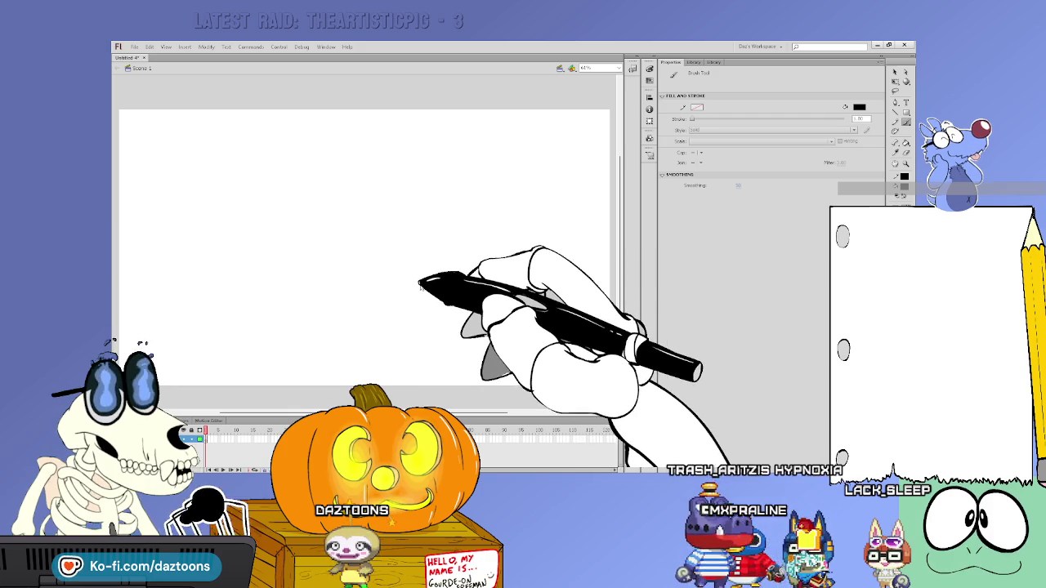
pyautogui.hotkey('ctrl', 'v')
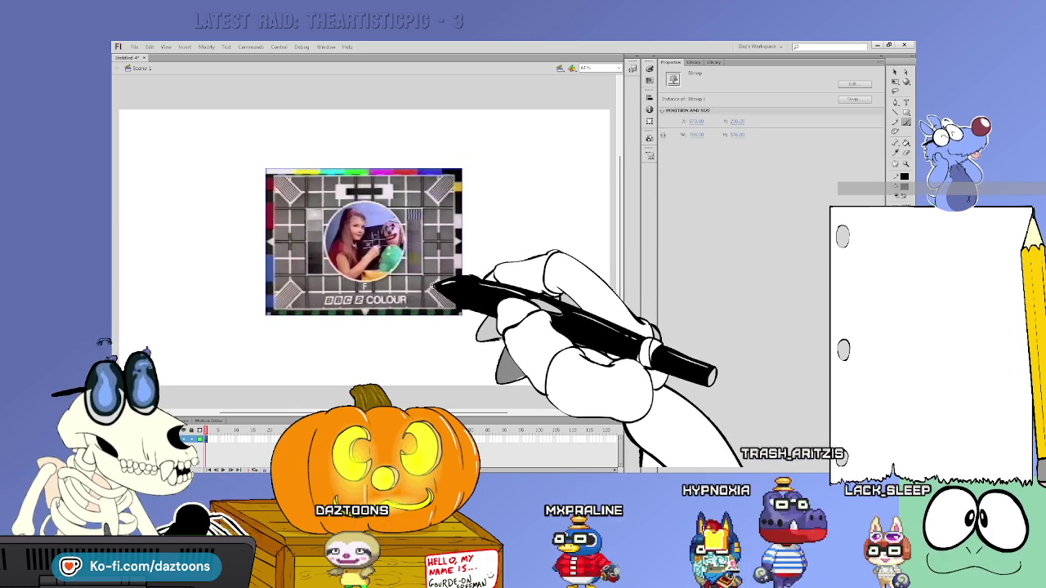
# Move the test card to the stage's top-left and stretch it to cover the stage.
pyautogui.moveTo(388, 253); pyautogui.dragTo(283, 232)
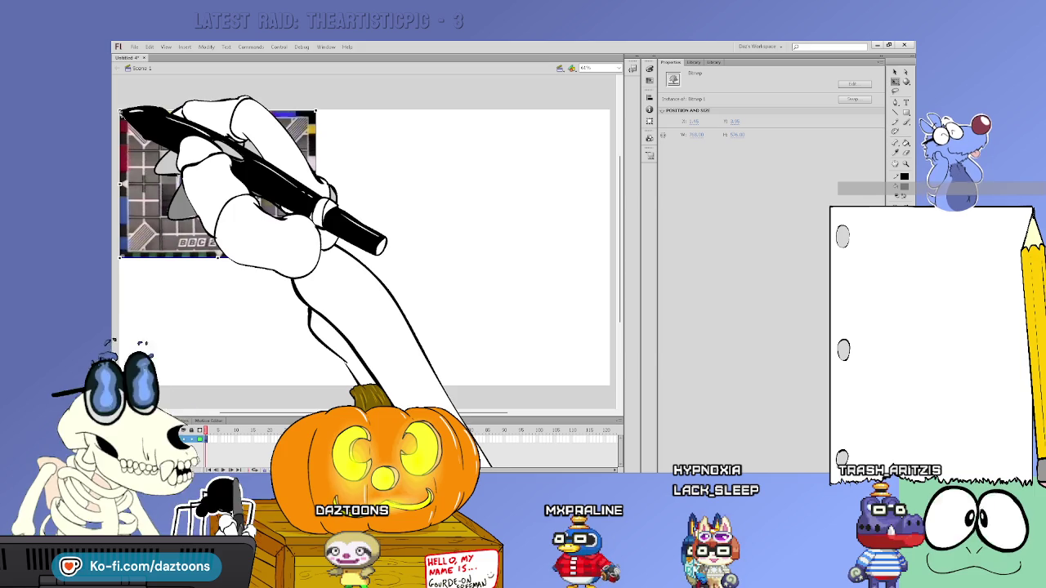
pyautogui.moveTo(317, 256); pyautogui.dragTo(486, 385)
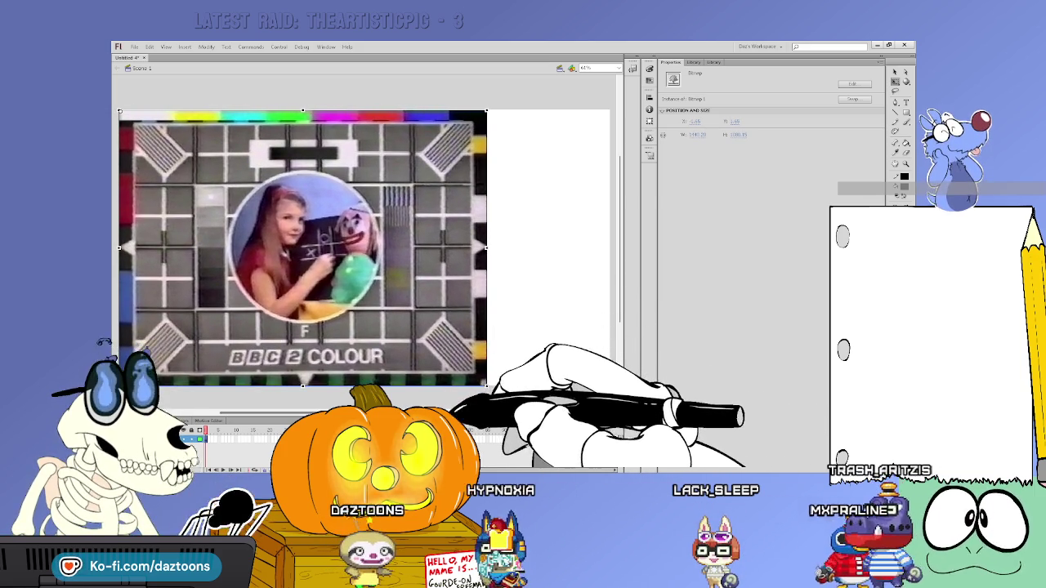
pyautogui.hscroll(3, 470, 405)
pyautogui.moveTo(441, 247); pyautogui.dragTo(563, 247)
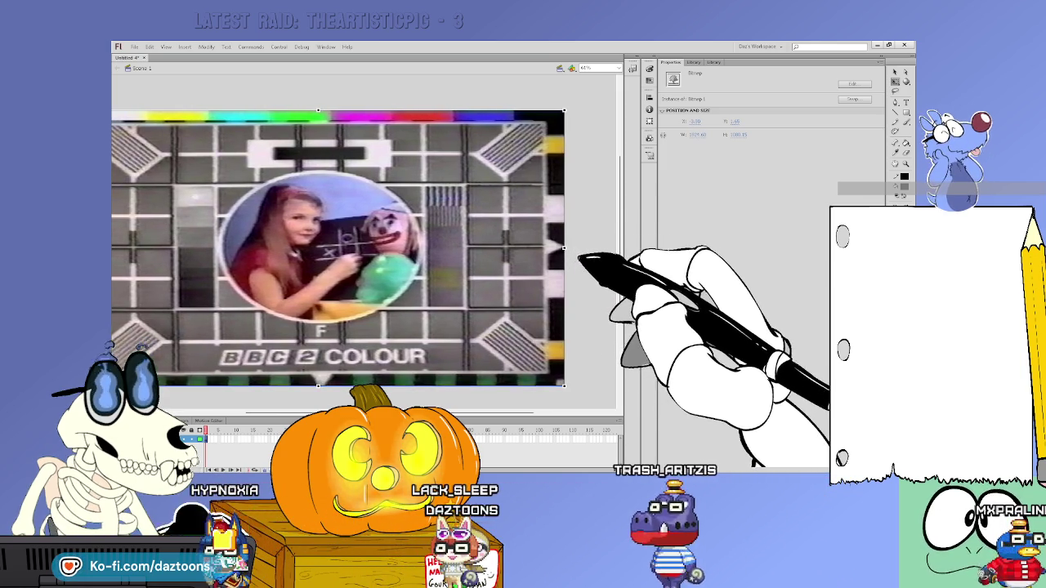
pyautogui.click(444, 397)
pyautogui.hscroll(-3, 429, 399)
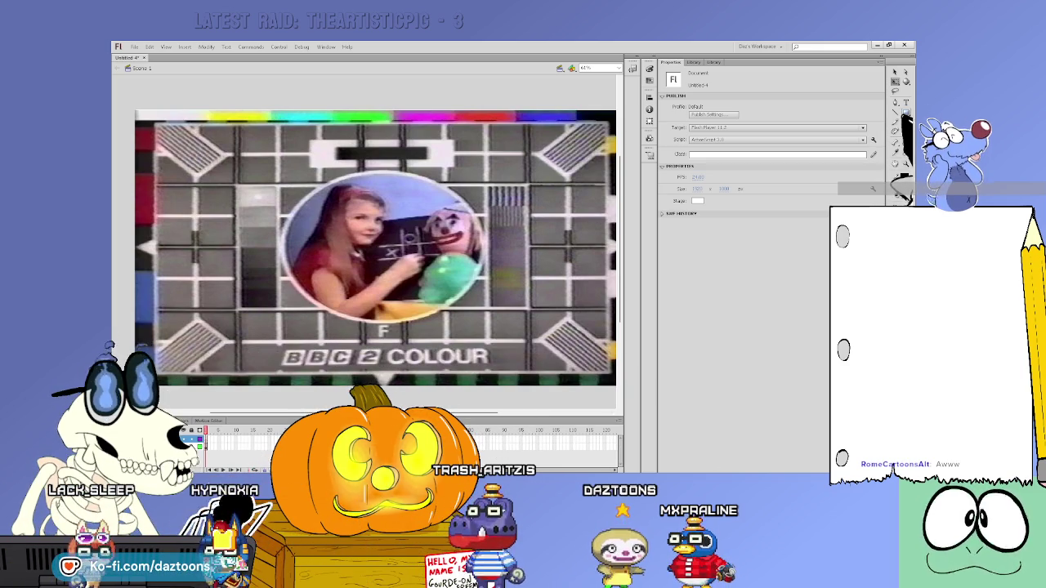
# Draw a white rectangle frame around the test card with a 15.24 stroke.
pyautogui.click(905, 112)
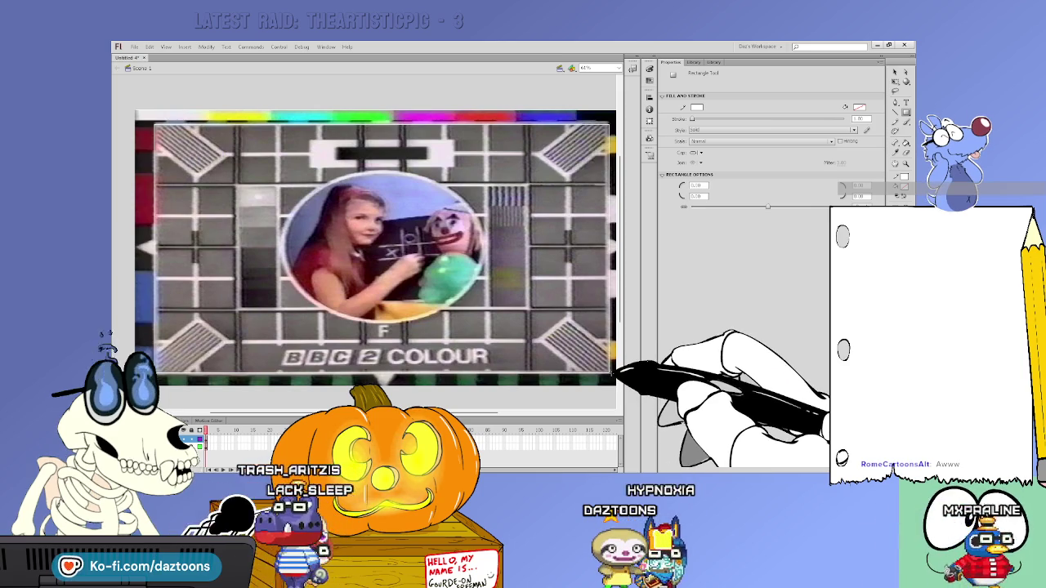
pyautogui.press('v')
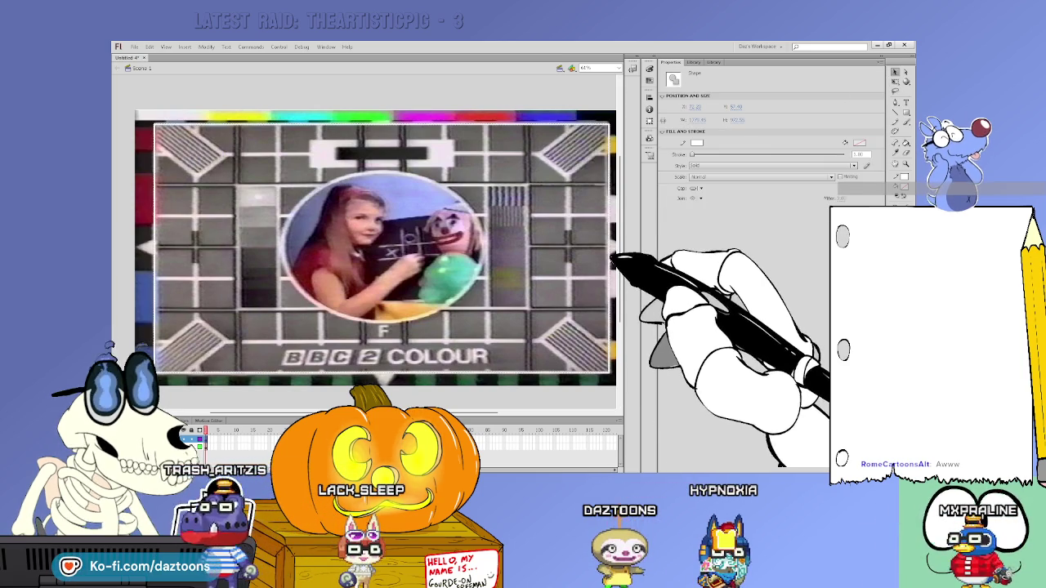
pyautogui.moveTo(693, 154); pyautogui.dragTo(704, 155)
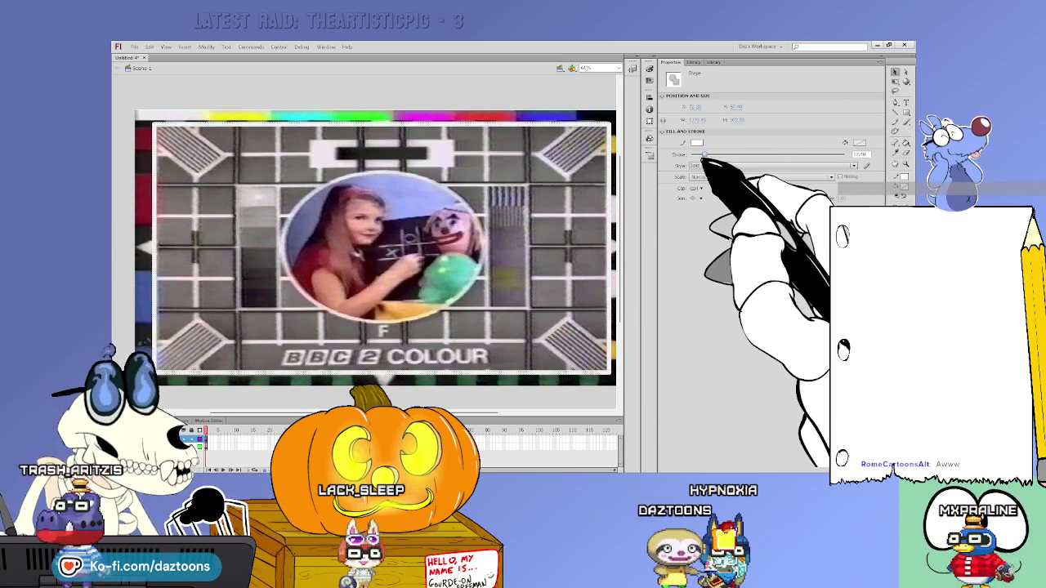
pyautogui.click(895, 112)
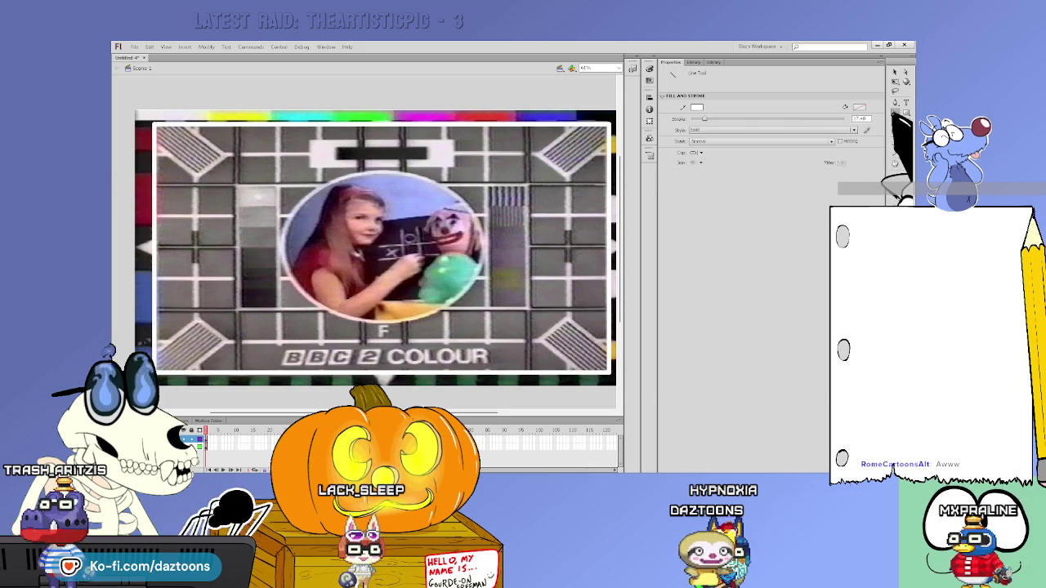